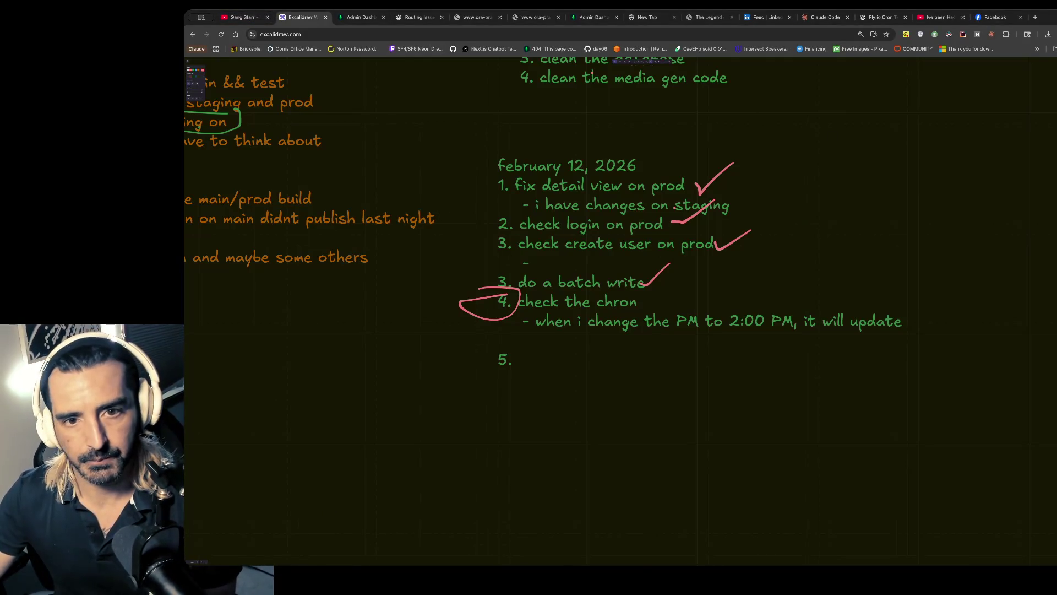
- Switch from the Excalidraw board to the Gang Starr – Full Clip YouTube tab
{"action": "left_click", "coordinate": [243, 17]}
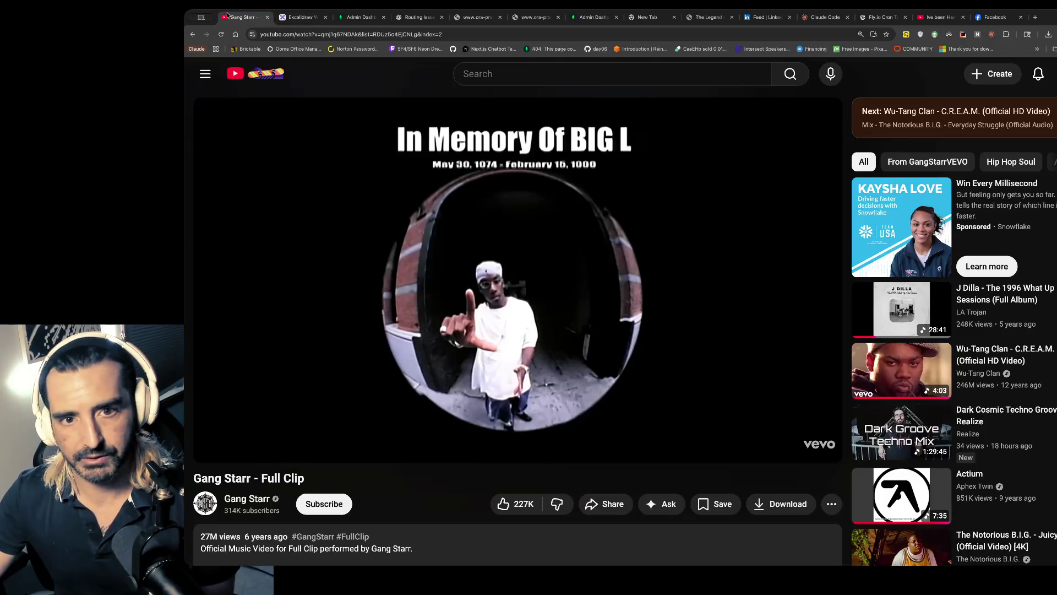
- Play then pause Gang Starr – Full Clip, and type 'i exposed unv' into the other YouTube tab's search
{"action": "left_click", "coordinate": [498, 300]}
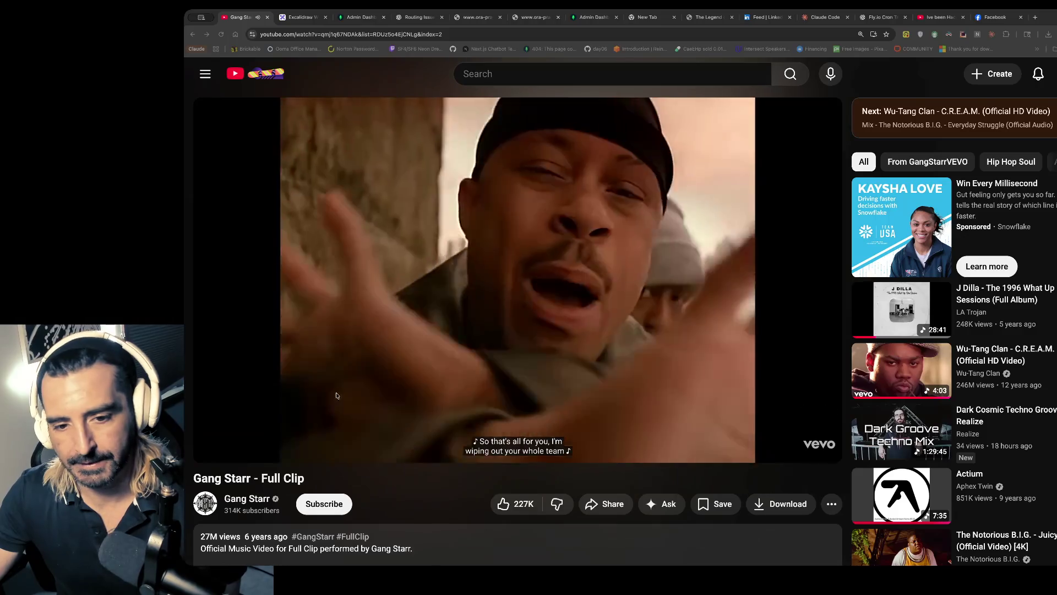
{"action": "left_click", "coordinate": [573, 192]}
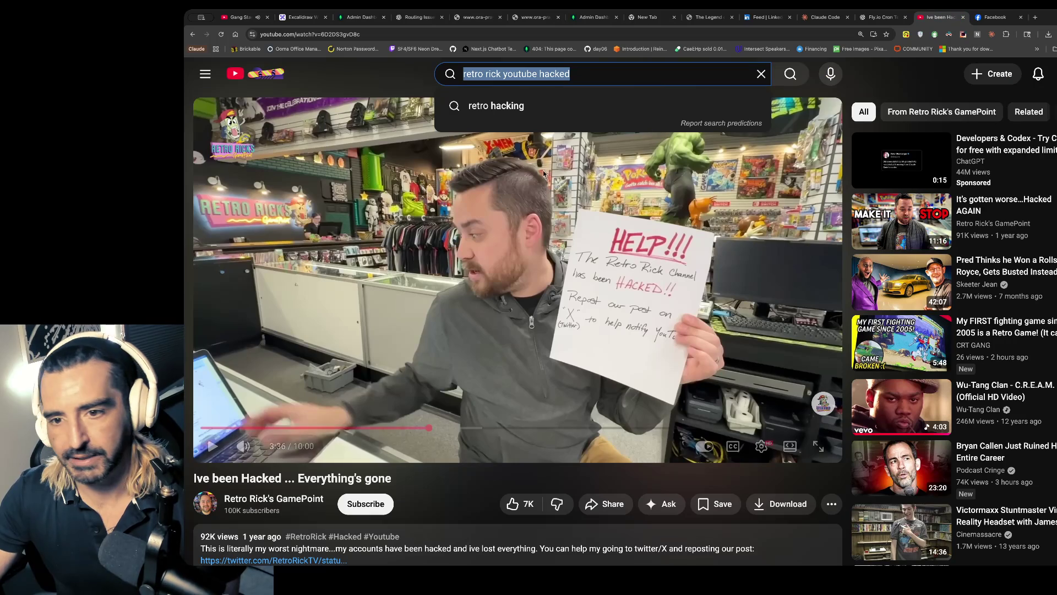
{"action": "left_click", "coordinate": [939, 17]}
{"action": "type", "text": "i exposed unv"}
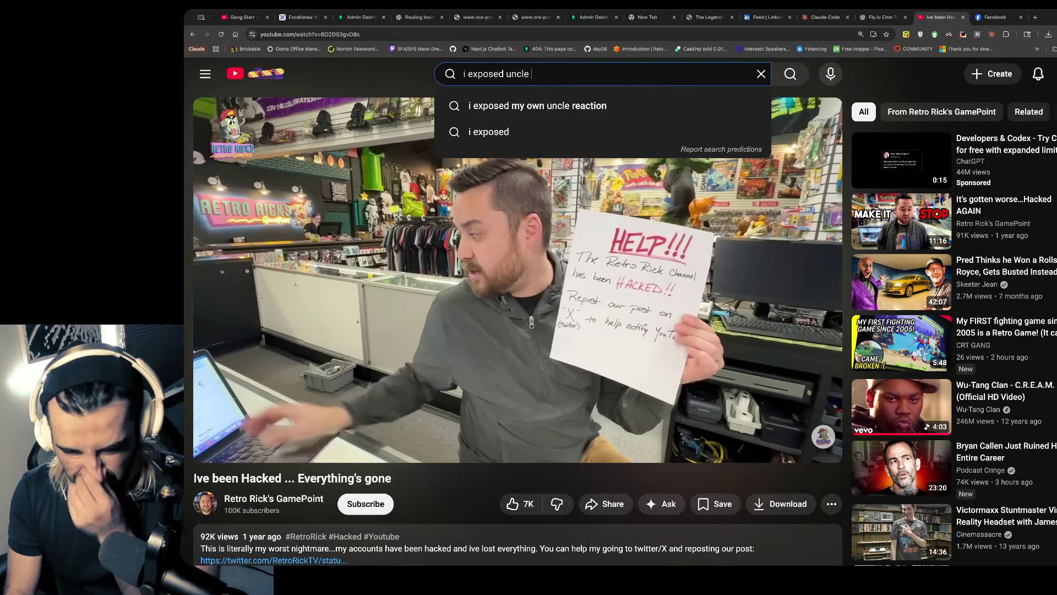
- Correct the search to 'i exposed my uncle' and run it
{"action": "key", "text": "BackSpace"}
{"action": "key", "text": "BackSpace"}
{"action": "key", "text": "BackSpace"}
{"action": "type", "text": "my u"}
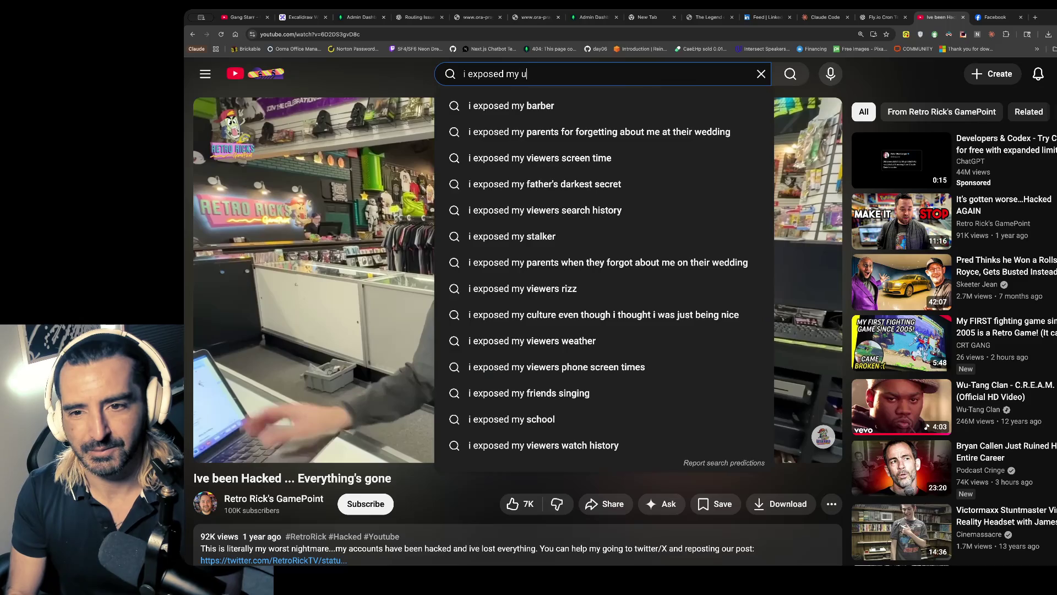
{"action": "type", "text": "ncle"}
{"action": "key", "text": "Return"}
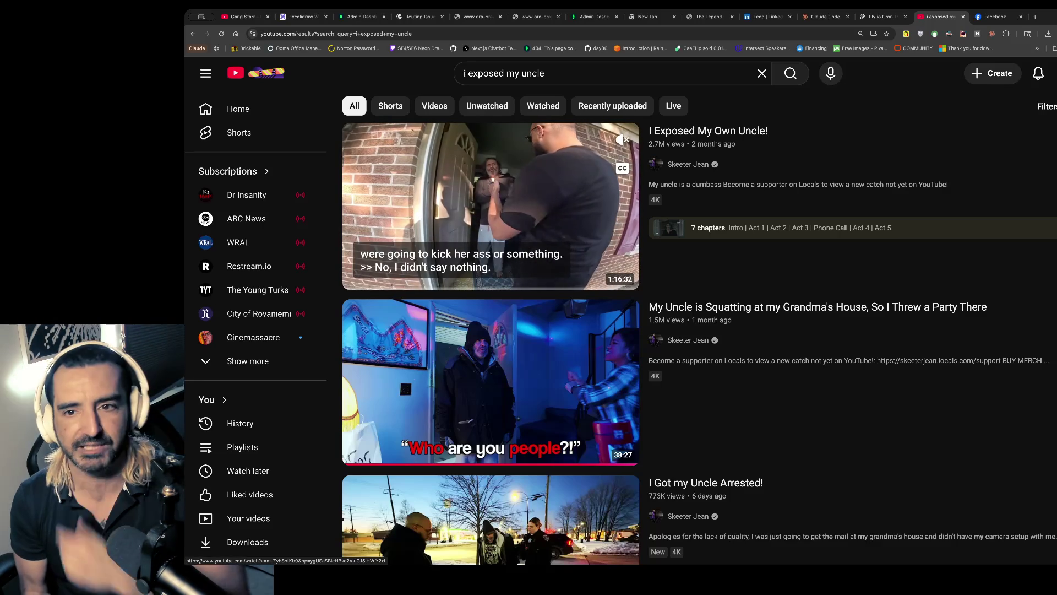
- Start 'I Exposed My Own Uncle!' past the ad, then type 'chris hansen to catch a predator' in a new tab
{"action": "left_click", "coordinate": [523, 207]}
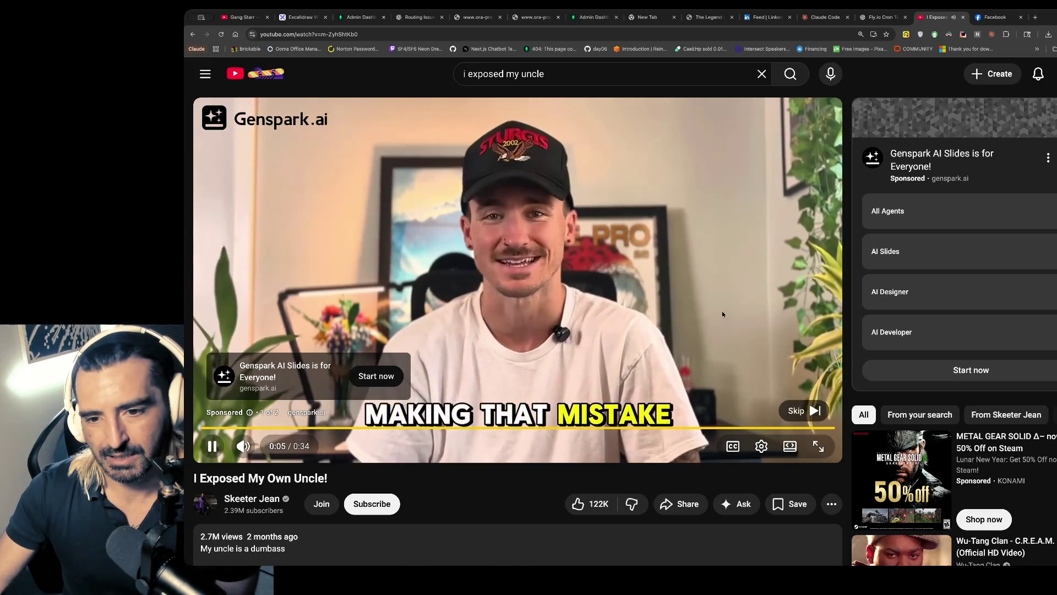
{"action": "left_click", "coordinate": [802, 410]}
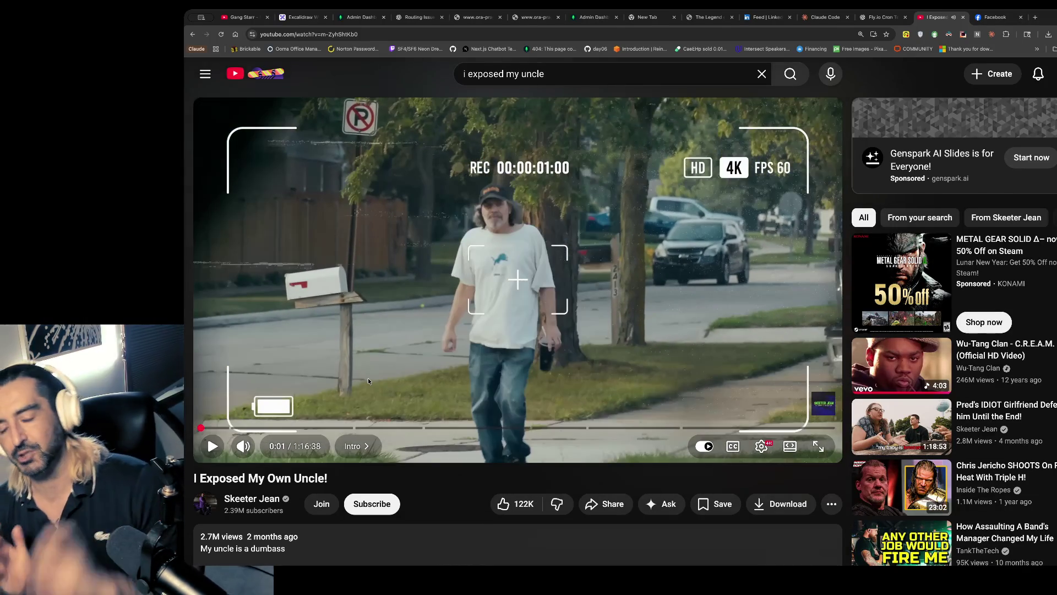
{"action": "key", "text": "ctrl+t"}
{"action": "type", "text": "chris"}
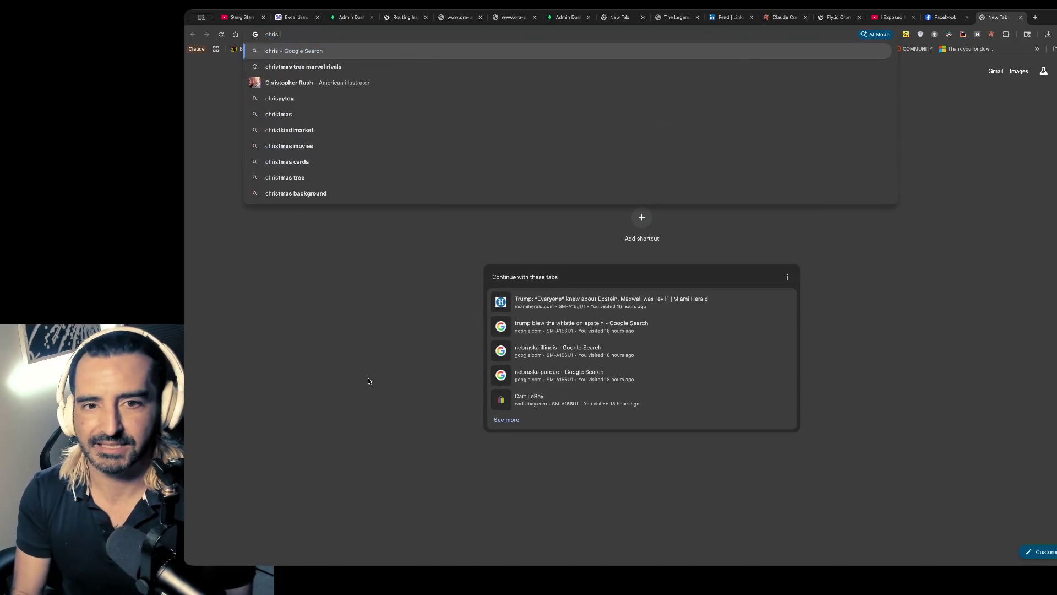
{"action": "type", "text": " hansen to catch "}
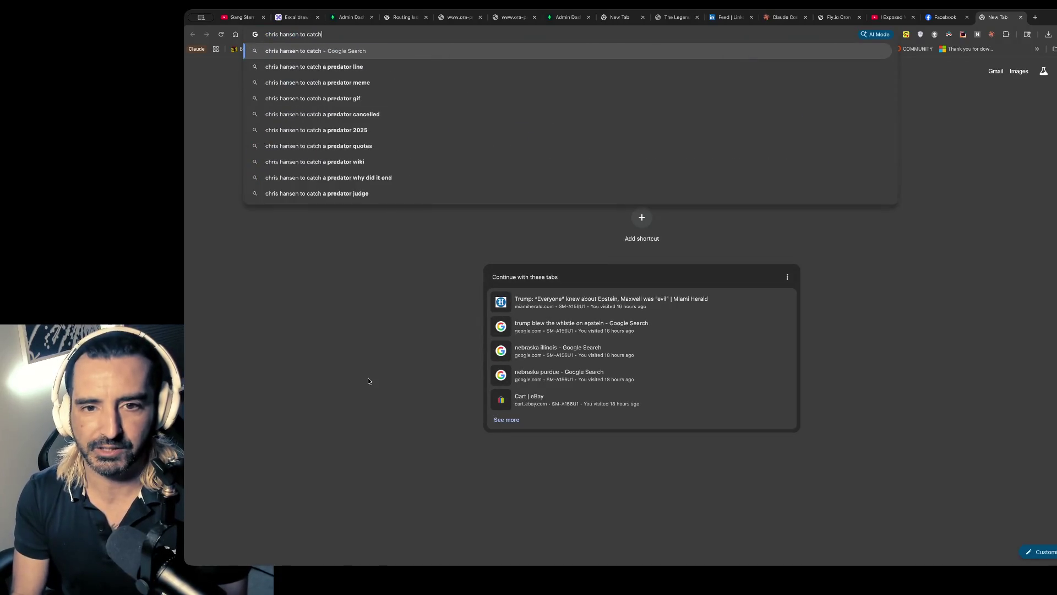
{"action": "type", "text": "a predator"}
- Search 'chris hansen to catch a predator' and open the To Catch a Predator Wikipedia article
{"action": "key", "text": "Return"}
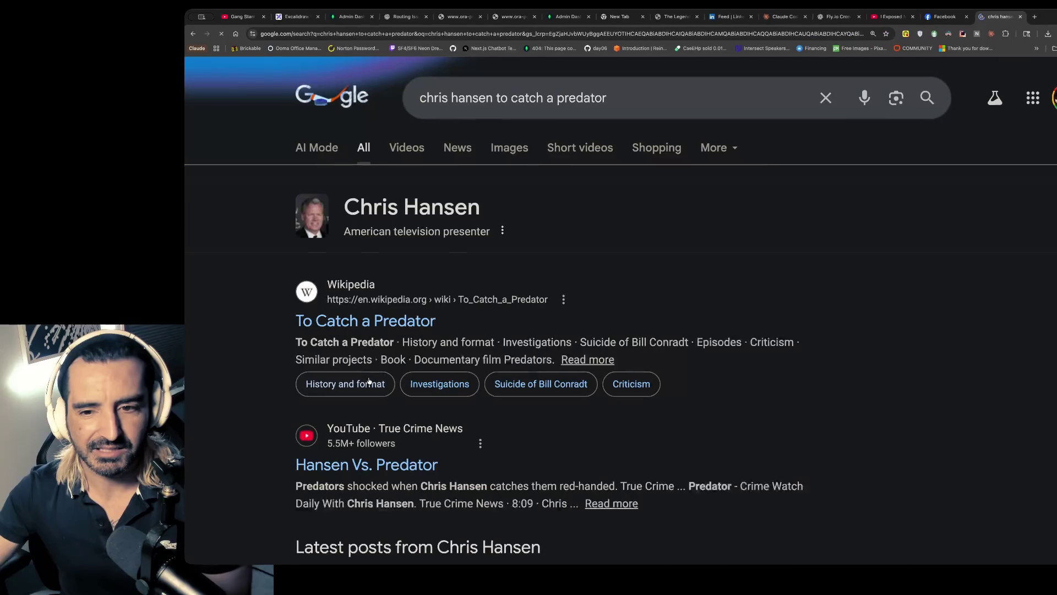
{"action": "left_click", "coordinate": [328, 322]}
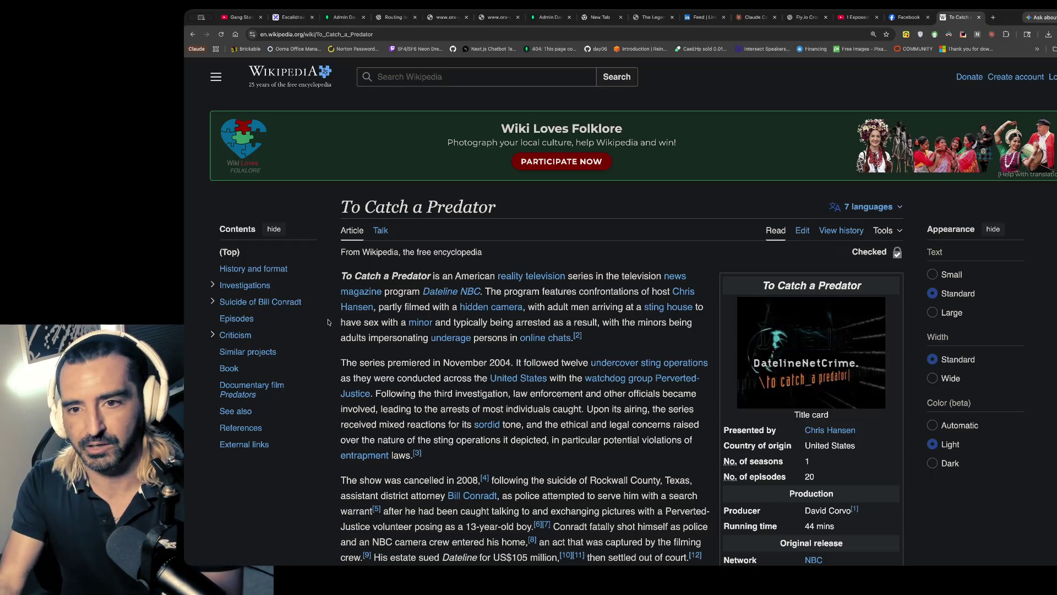
- Open chatgpt.com in a new tab and ask 'what are the big youtube channels for catching online predators'
{"action": "key", "text": "ctrl+t"}
{"action": "type", "text": "c\\"}
{"action": "key", "text": "BackSpace"}
{"action": "type", "text": "hatgpt"}
{"action": "key", "text": "Return"}
{"action": "type", "text": "what are the big youtube channels for catching online predators"}
{"action": "key", "text": "Return"}
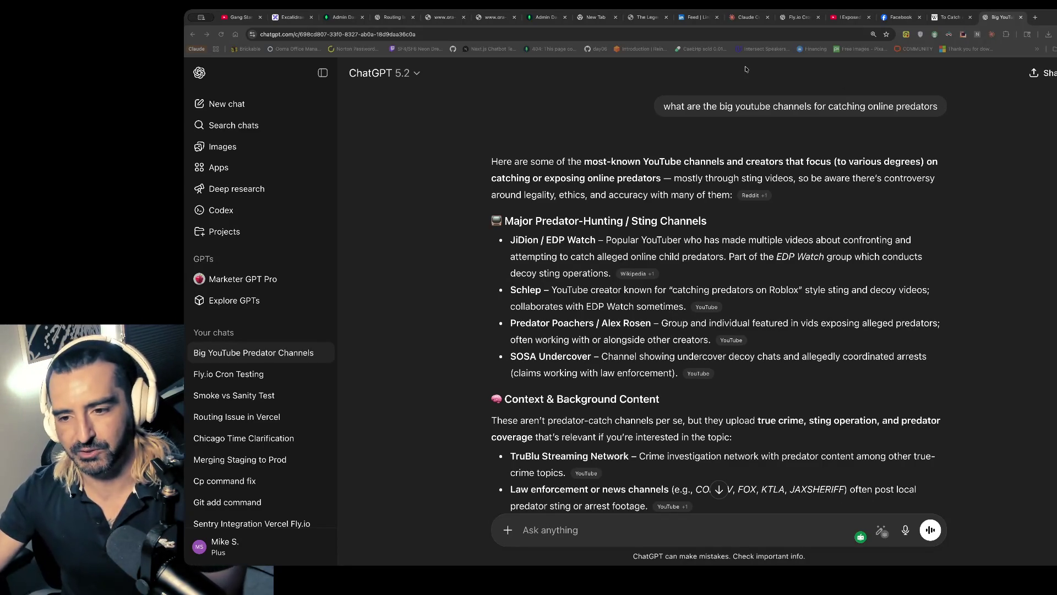
- Read ChatGPT's answer, highlighting Predator Poachers and SOSA Undercover, then return to the uncle video
{"action": "scroll", "coordinate": [520, 182], "scroll_direction": "down", "scroll_amount": 1}
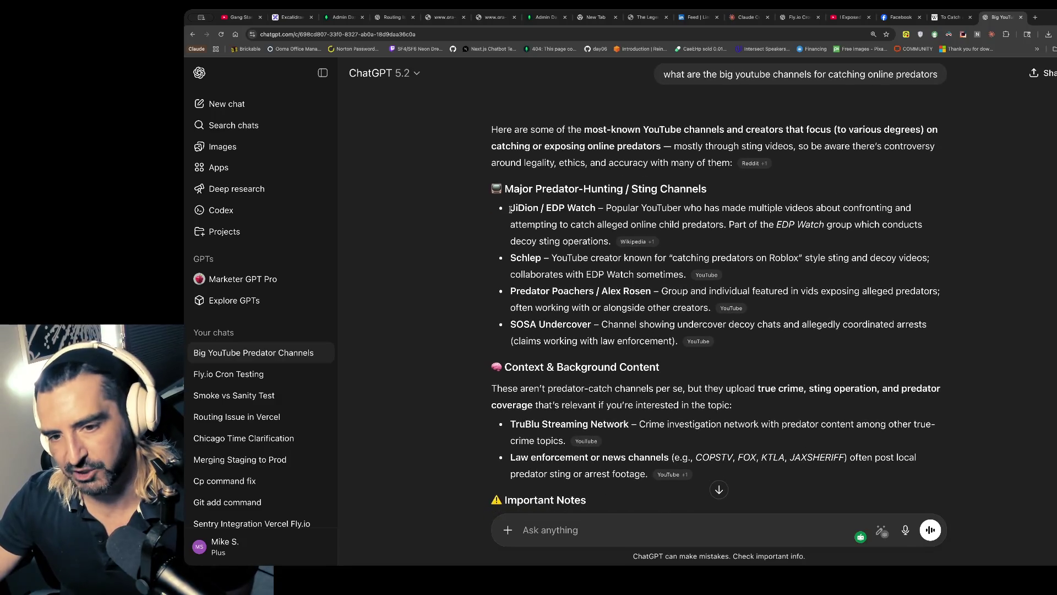
{"action": "left_click_drag", "start_coordinate": [509, 208], "coordinate": [558, 231]}
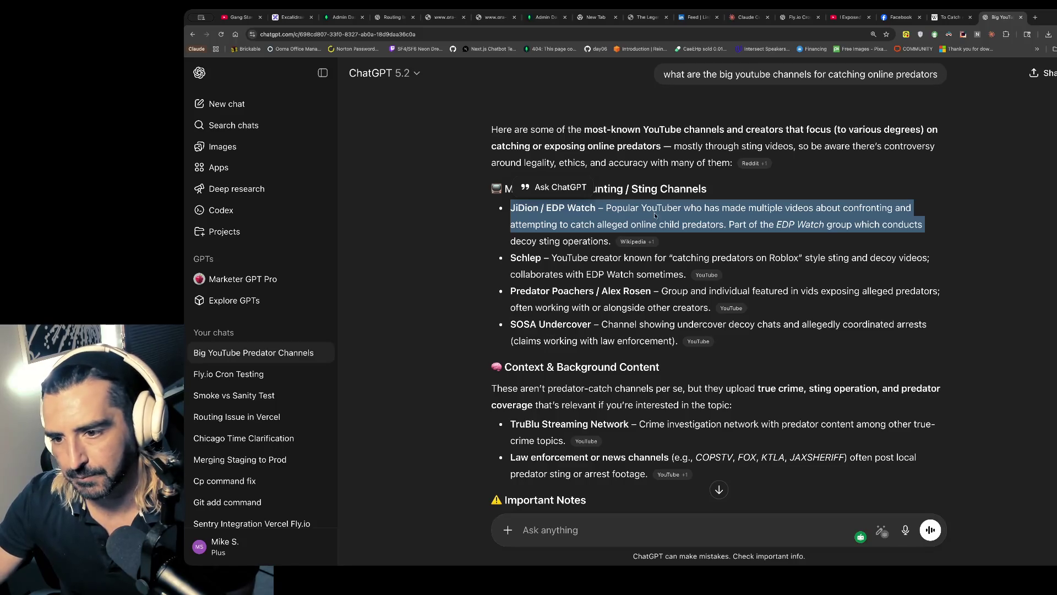
{"action": "mouse_move", "coordinate": [625, 244]}
{"action": "scroll", "coordinate": [625, 244], "scroll_direction": "down", "scroll_amount": 1}
{"action": "left_click_drag", "start_coordinate": [553, 233], "coordinate": [563, 250]}
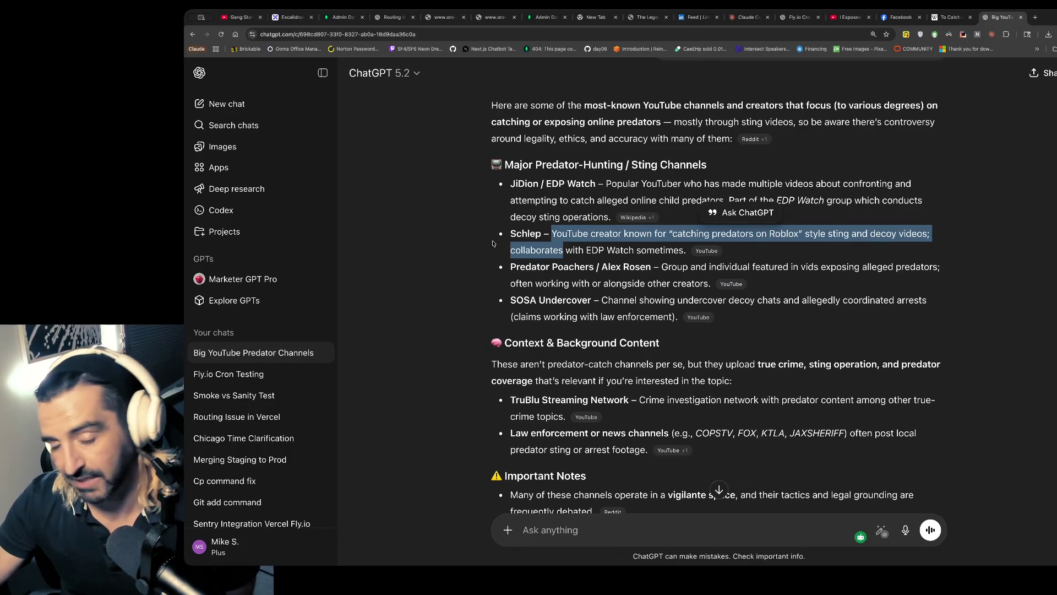
{"action": "left_click_drag", "start_coordinate": [546, 267], "coordinate": [552, 285]}
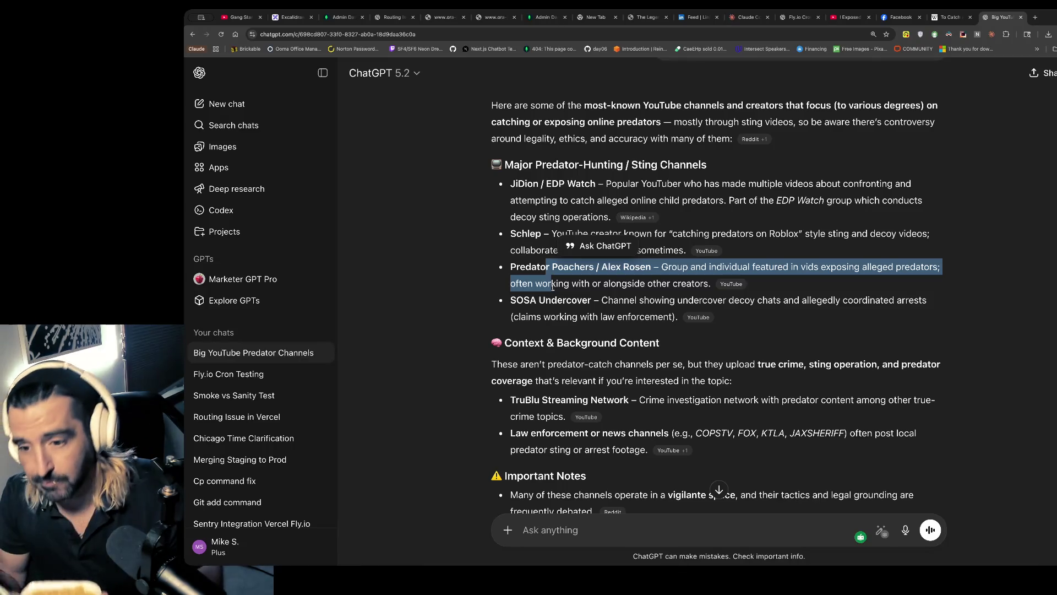
{"action": "left_click_drag", "start_coordinate": [561, 301], "coordinate": [556, 342]}
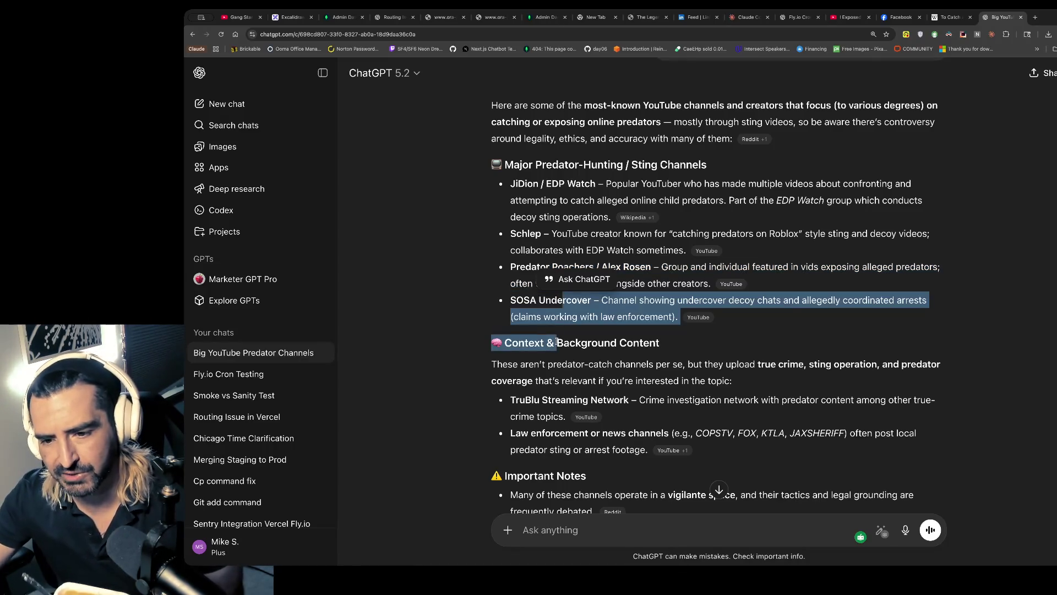
{"action": "scroll", "coordinate": [528, 325], "scroll_direction": "down", "scroll_amount": 3}
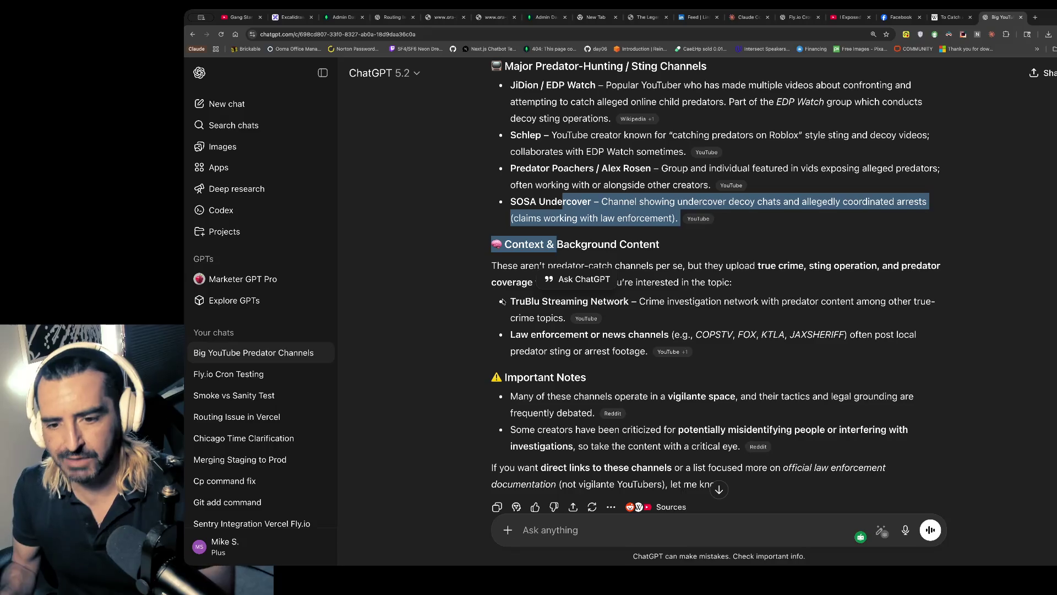
{"action": "left_click_drag", "start_coordinate": [731, 282], "coordinate": [521, 282]}
{"action": "left_click", "coordinate": [835, 17]}
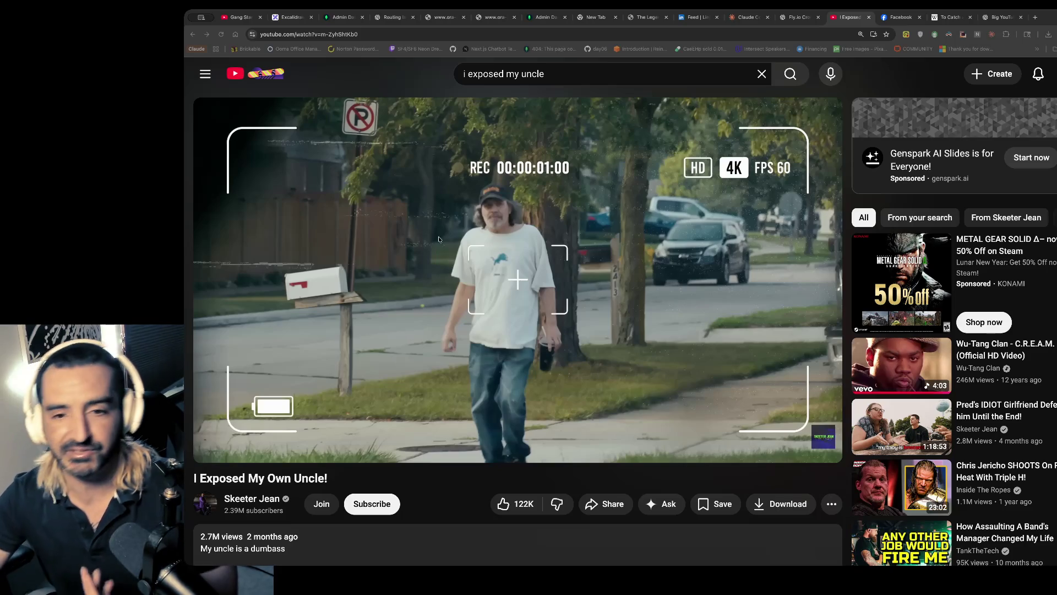
- Play the uncle video briefly and pause it at 0:08
{"action": "left_click", "coordinate": [504, 226]}
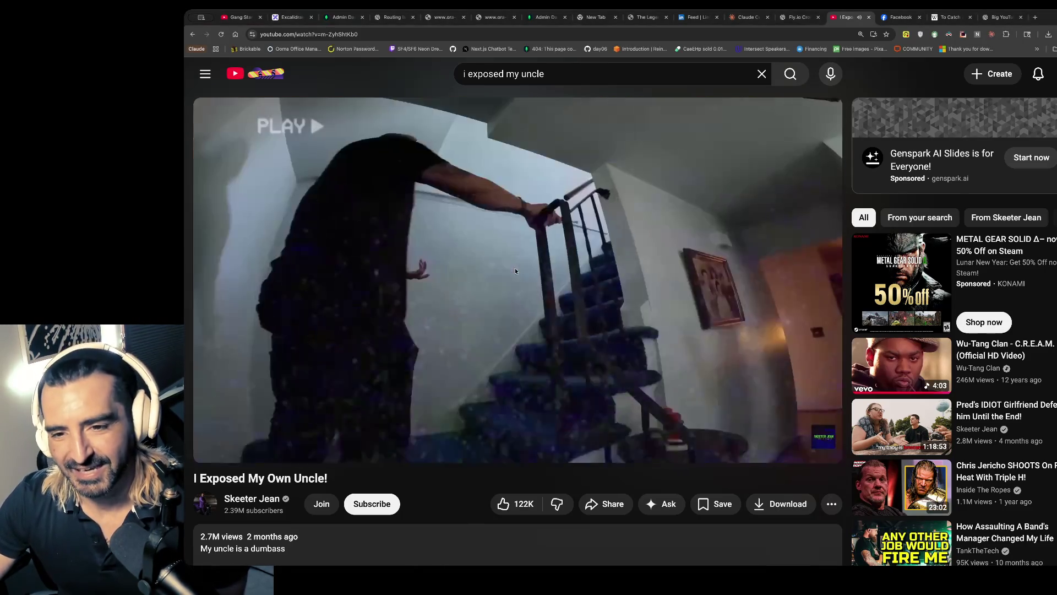
{"action": "left_click", "coordinate": [553, 234]}
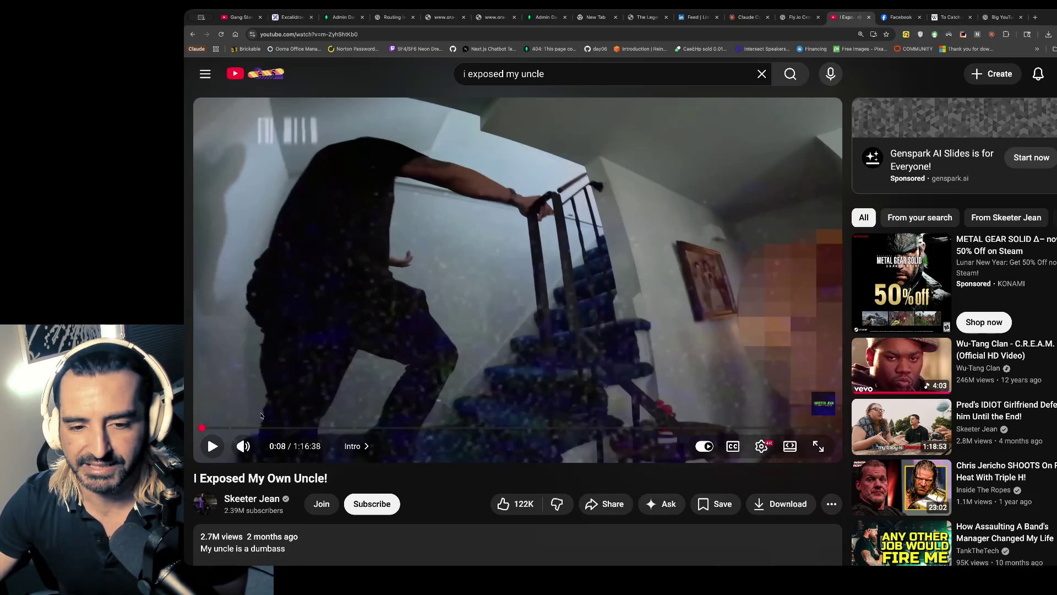
{"action": "scroll", "coordinate": [318, 450], "scroll_direction": "down", "scroll_amount": 2}
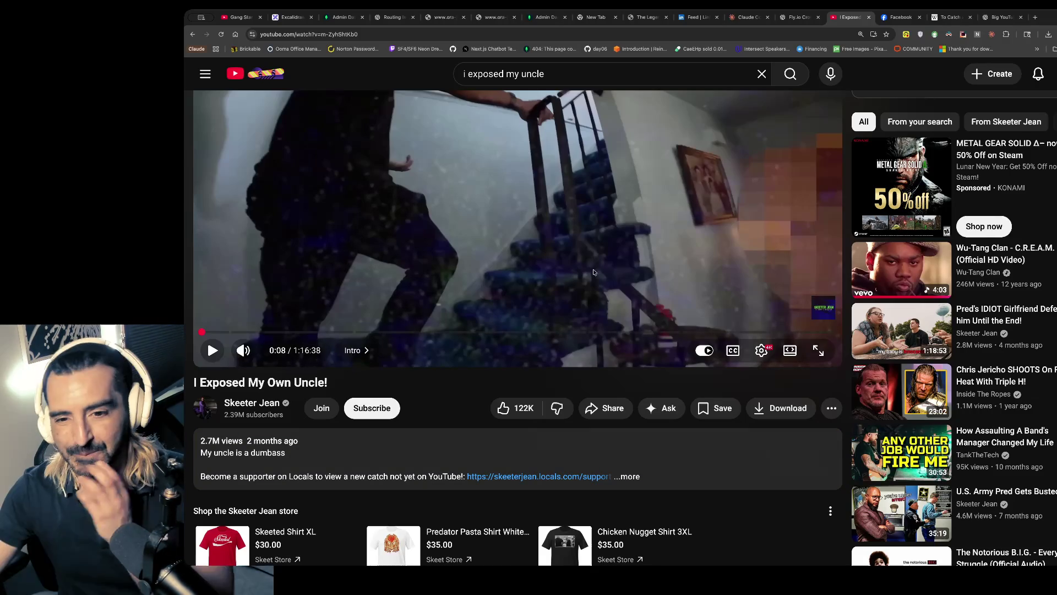
{"action": "scroll", "coordinate": [665, 334], "scroll_direction": "up", "scroll_amount": 1}
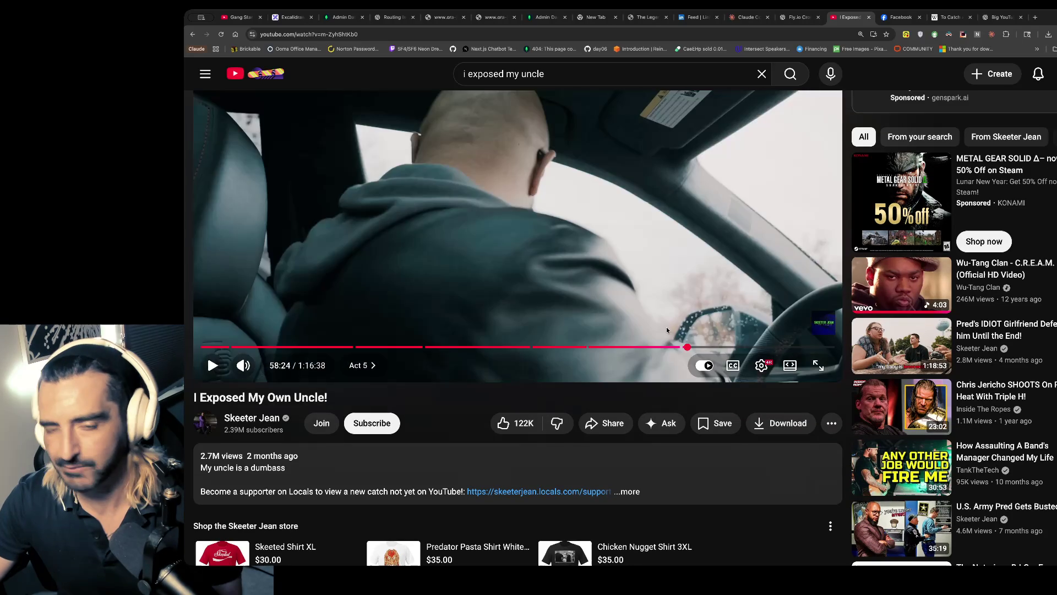
- Jump to the car scene around 58:24, pause it, and switch back to the Gang Starr tab
{"action": "left_click", "coordinate": [527, 226]}
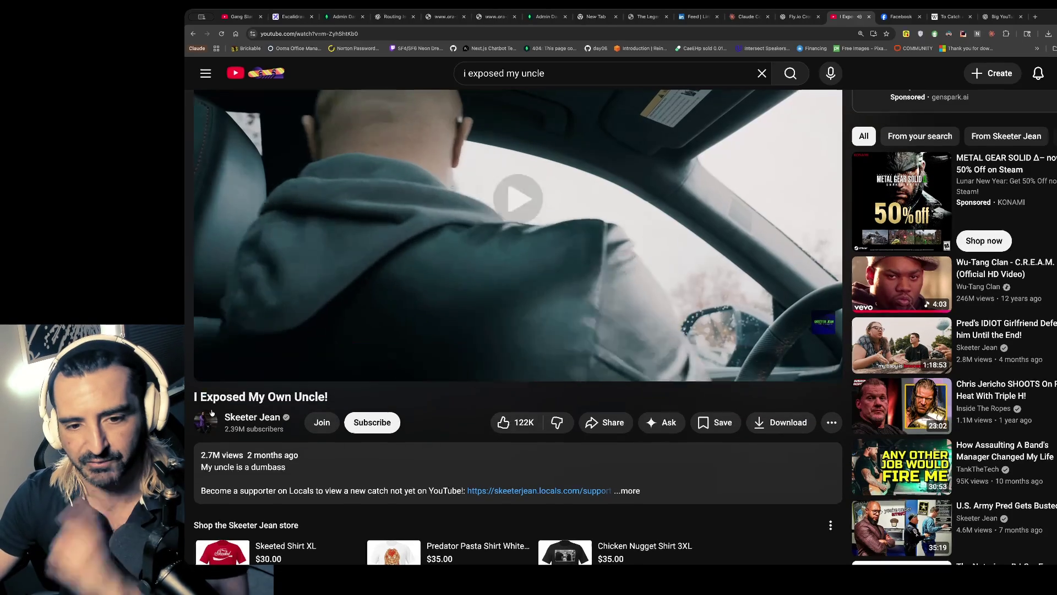
{"action": "left_click", "coordinate": [507, 215]}
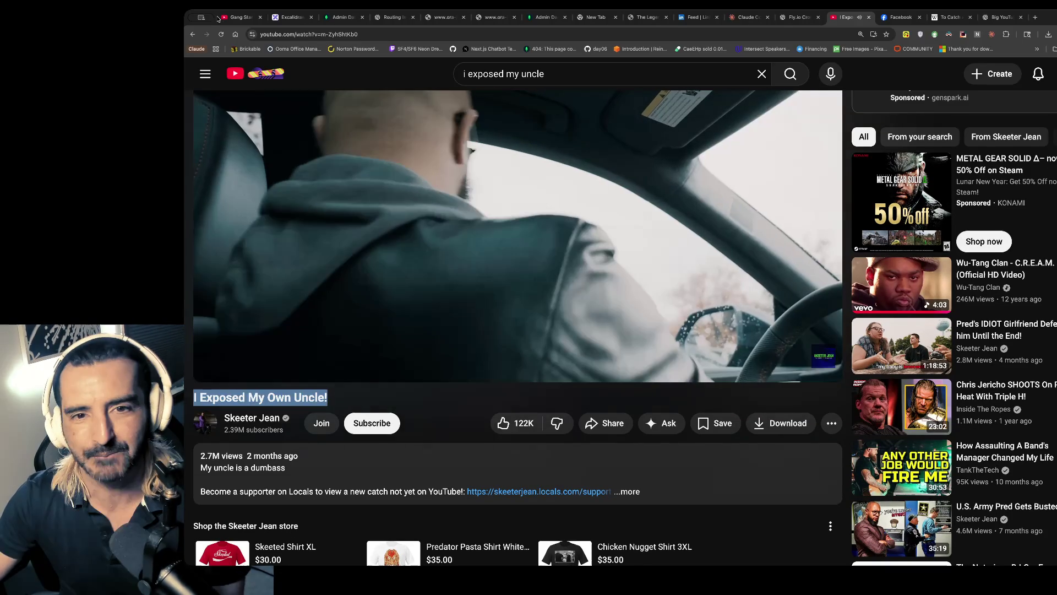
{"action": "key", "text": "ctrl+1"}
{"action": "scroll", "coordinate": [717, 129], "scroll_direction": "down", "scroll_amount": 1}
- Resume Gang Starr – Full Clip, glance at the bookmarks list, and switch back to the Excalidraw board
{"action": "scroll", "coordinate": [718, 130], "scroll_direction": "down", "scroll_amount": 3}
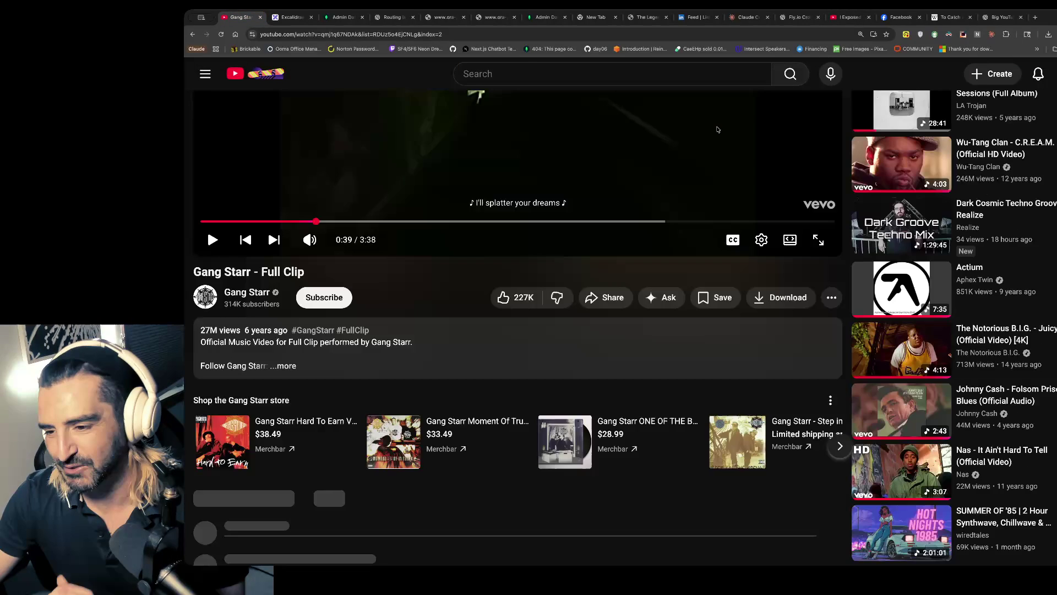
{"action": "scroll", "coordinate": [717, 130], "scroll_direction": "up", "scroll_amount": 4}
{"action": "left_click", "coordinate": [213, 447]}
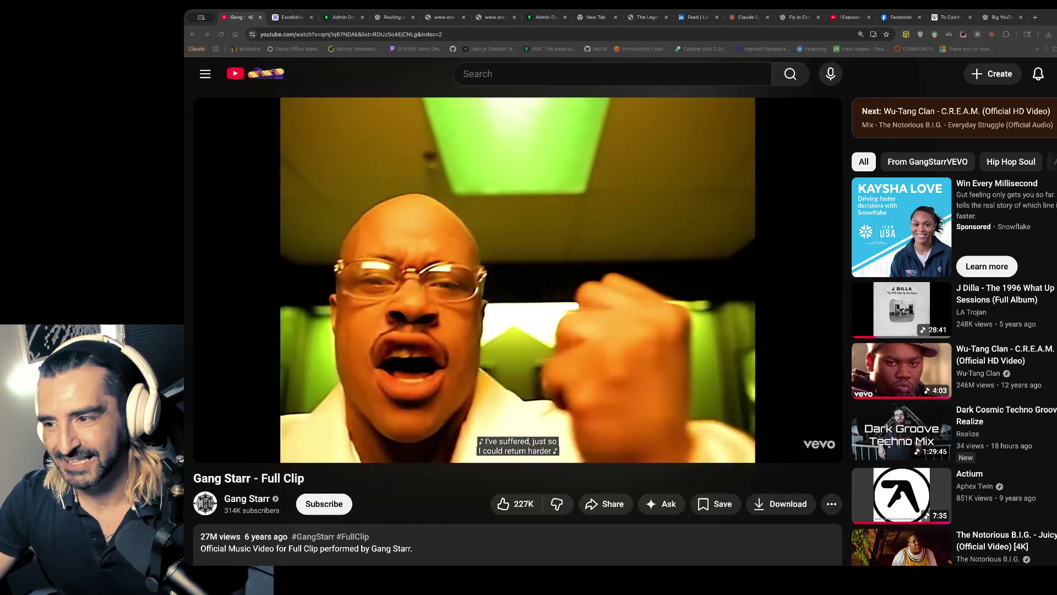
{"action": "left_click", "coordinate": [1054, 48]}
{"action": "key", "text": "Escape"}
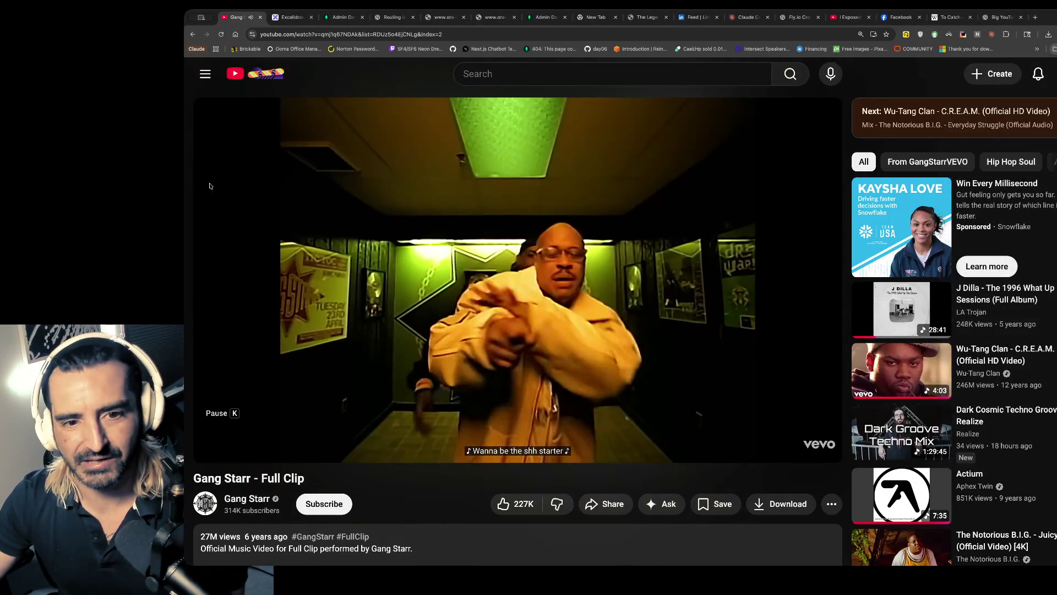
{"action": "key", "text": "ctrl+Tab"}
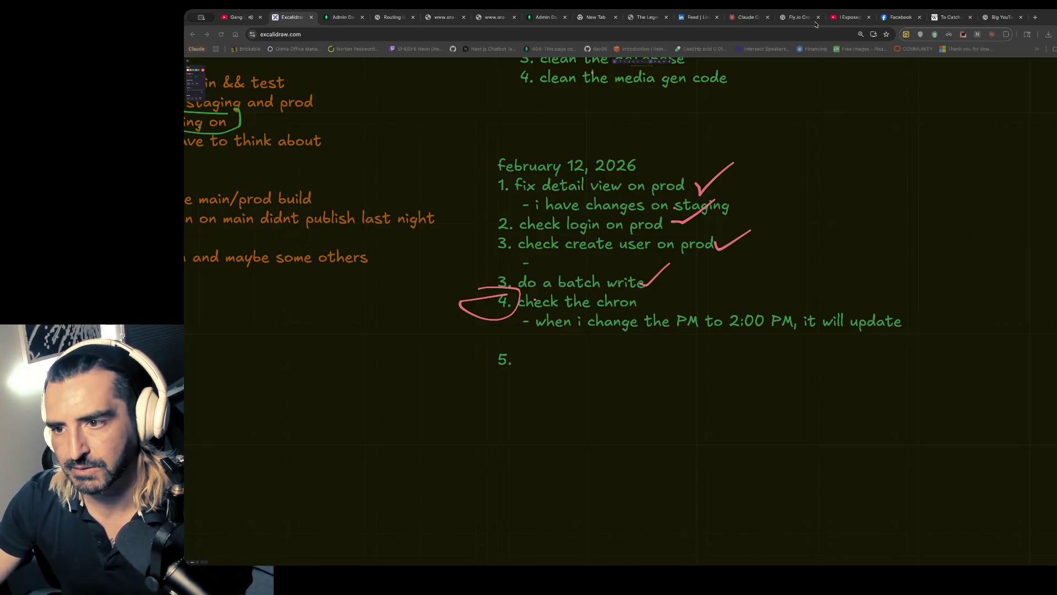
- Read through the ZenML changelog email, selecting its opening line and the artifact version view paragraph
{"action": "key", "text": "ctrl+shift+t"}
{"action": "triple_click", "coordinate": [509, 184]}
{"action": "scroll", "coordinate": [505, 193], "scroll_direction": "down", "scroll_amount": 1}
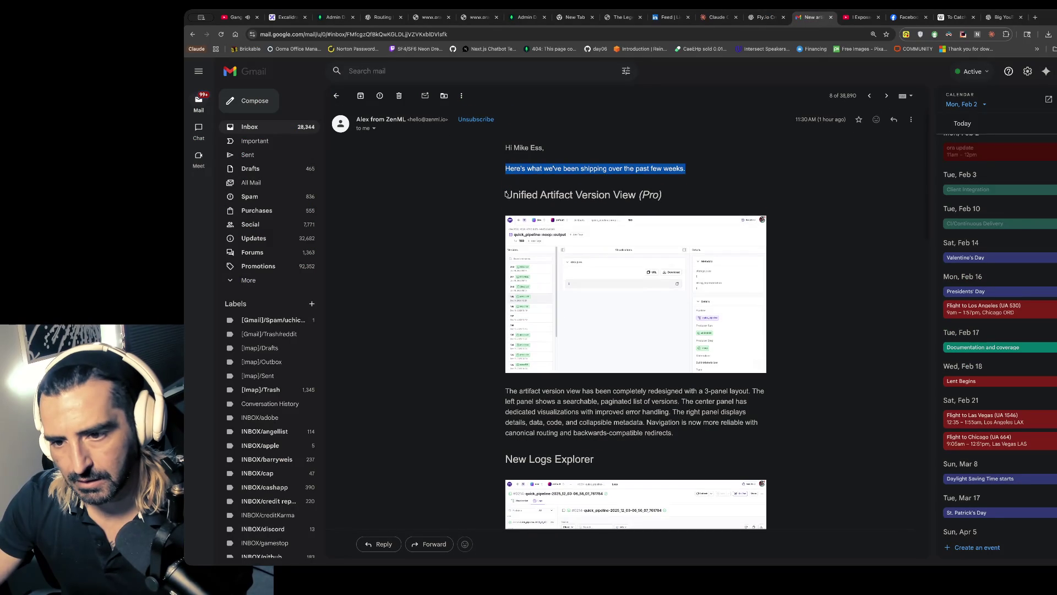
{"action": "scroll", "coordinate": [505, 193], "scroll_direction": "down", "scroll_amount": 3}
{"action": "triple_click", "coordinate": [518, 204]}
{"action": "scroll", "coordinate": [622, 271], "scroll_direction": "down", "scroll_amount": 2}
{"action": "scroll", "coordinate": [623, 270], "scroll_direction": "down", "scroll_amount": 3}
{"action": "scroll", "coordinate": [623, 270], "scroll_direction": "down", "scroll_amount": 2}
{"action": "left_click_drag", "start_coordinate": [539, 261], "coordinate": [539, 355]}
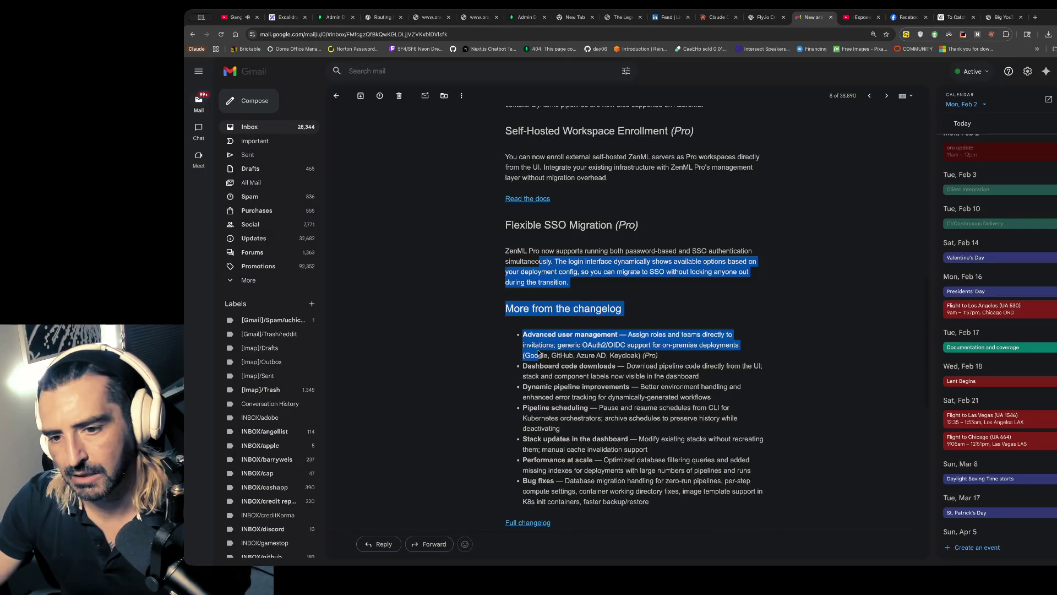
{"action": "key", "text": "super+Tab"}
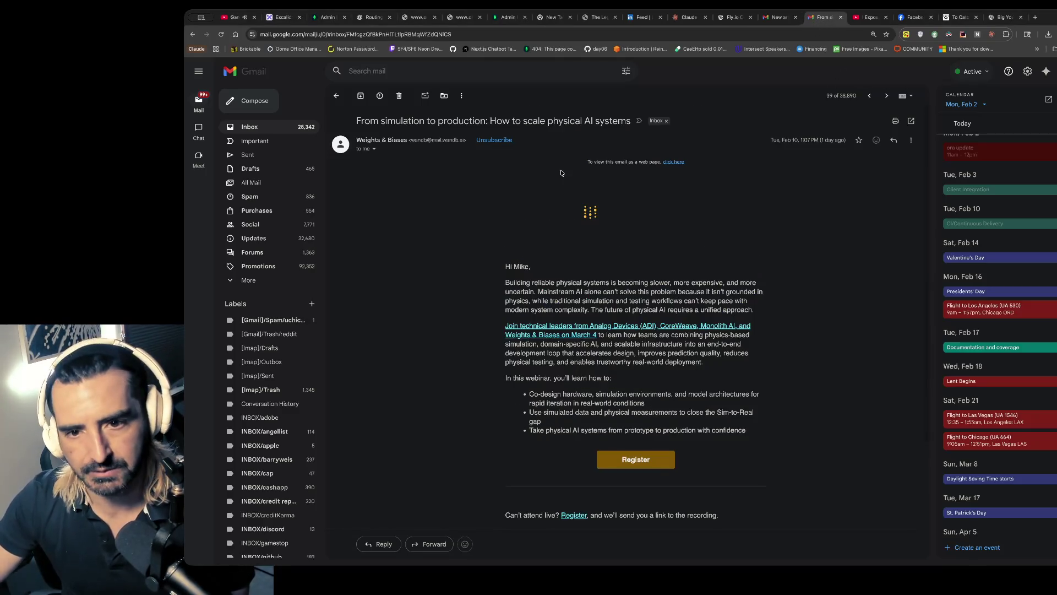
- Select the sender details and opening paragraph, then follow the 'Join technical leaders…' webinar link
{"action": "left_click_drag", "start_coordinate": [415, 140], "coordinate": [421, 150]}
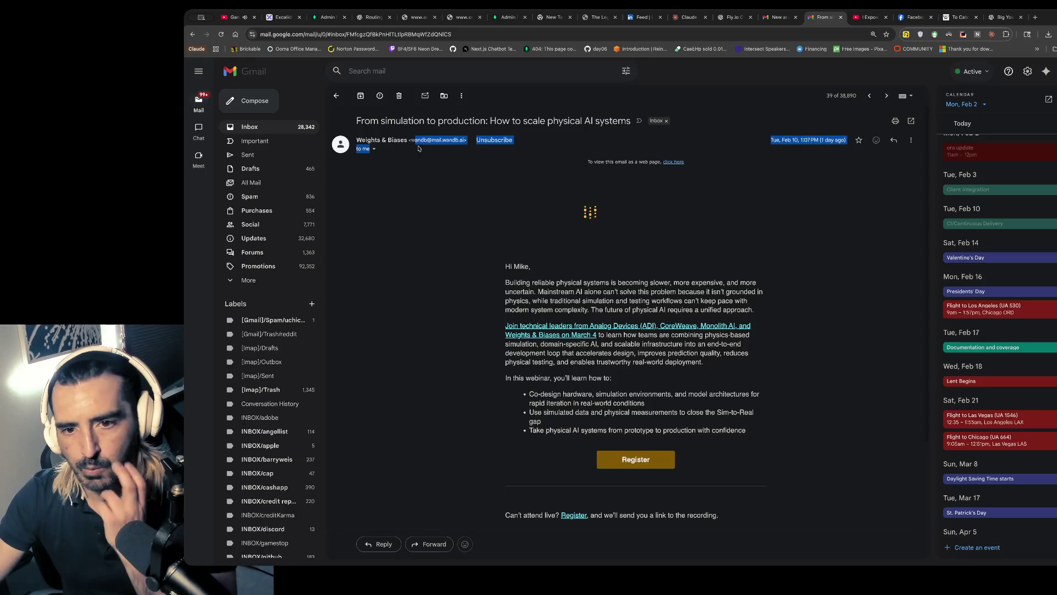
{"action": "scroll", "coordinate": [494, 249], "scroll_direction": "down", "scroll_amount": 1}
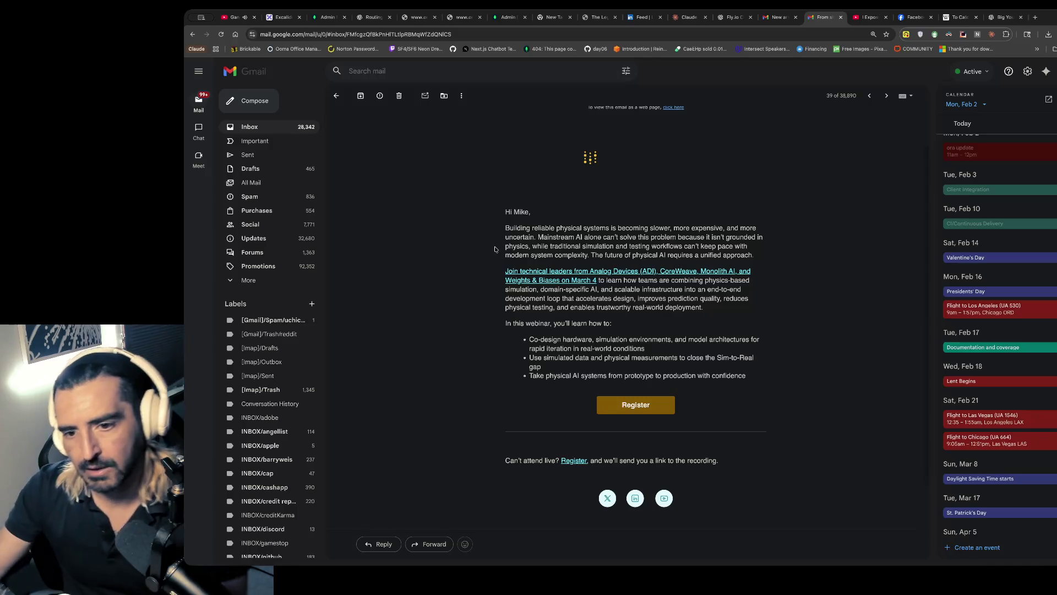
{"action": "left_click_drag", "start_coordinate": [598, 237], "coordinate": [697, 257]}
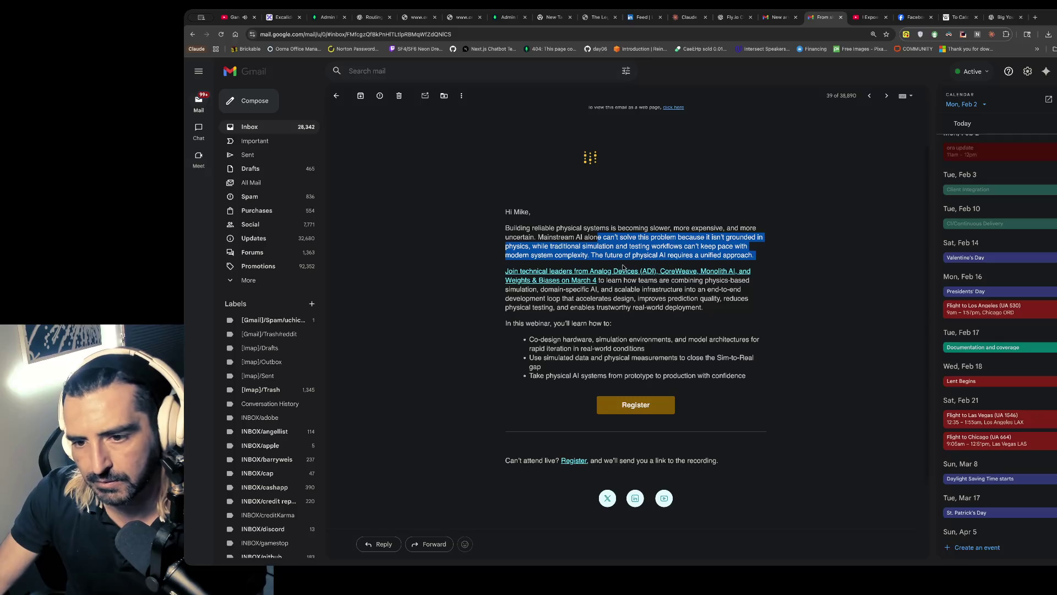
{"action": "left_click", "coordinate": [481, 269]}
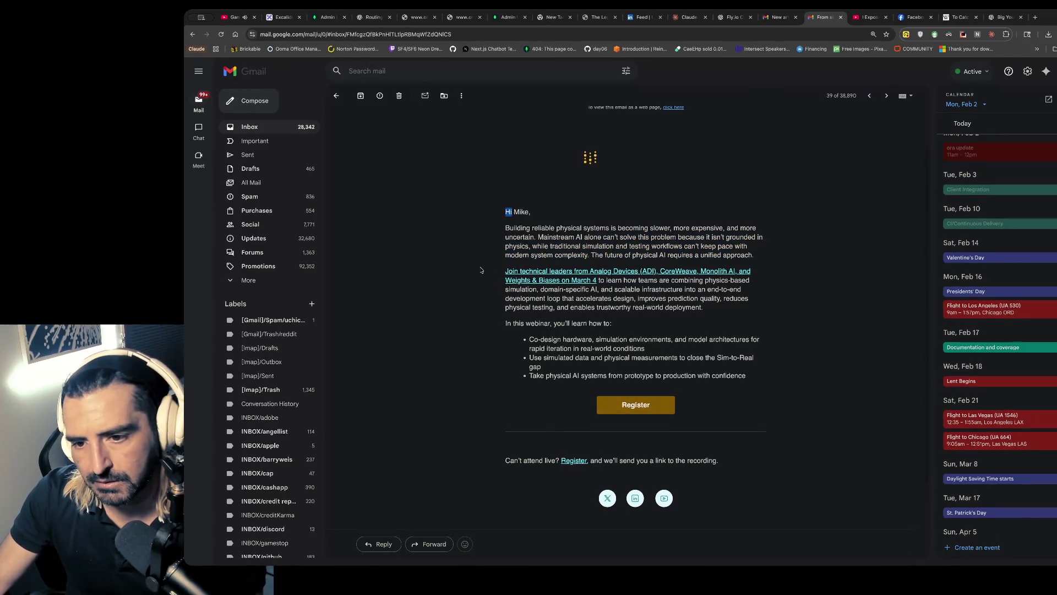
{"action": "left_click", "coordinate": [551, 280]}
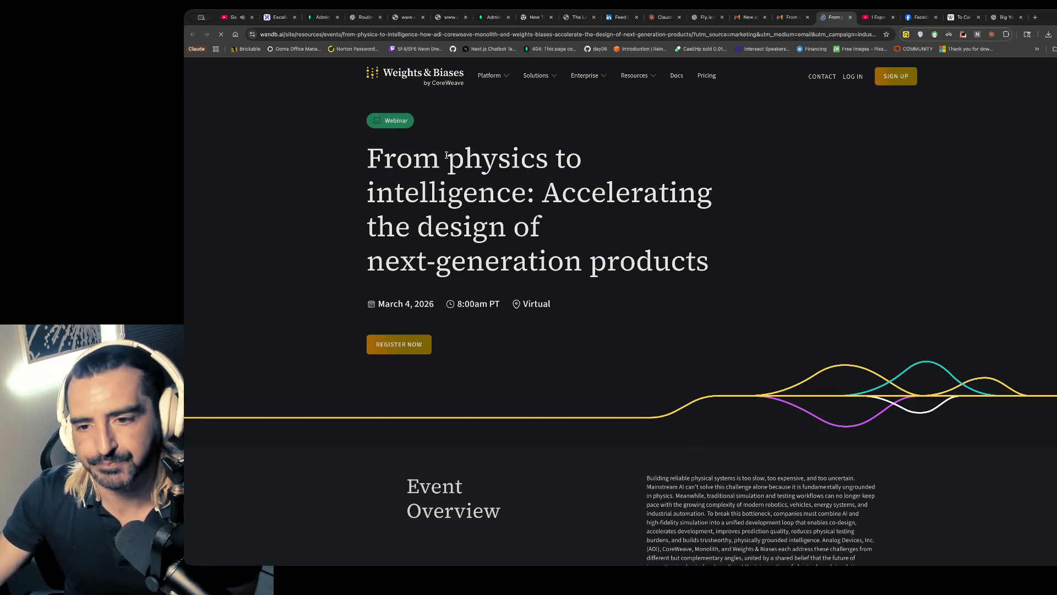
- Skim the March 4, 2026 webinar page, highlighting part of its title, then open a new tab
{"action": "left_click_drag", "start_coordinate": [445, 160], "coordinate": [460, 230]}
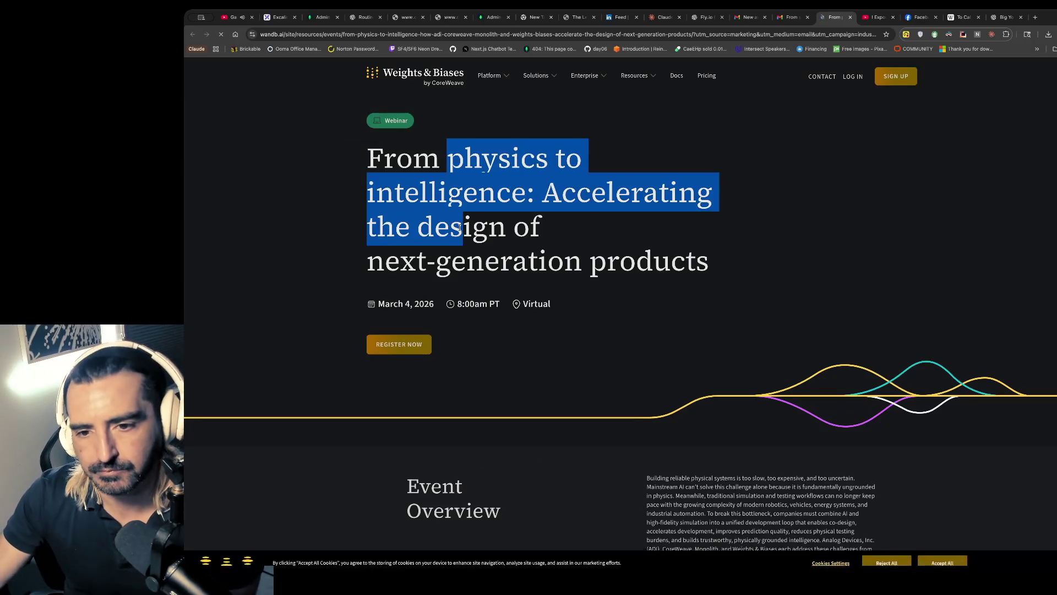
{"action": "scroll", "coordinate": [461, 229], "scroll_direction": "down", "scroll_amount": 3}
{"action": "scroll", "coordinate": [457, 228], "scroll_direction": "up", "scroll_amount": 3}
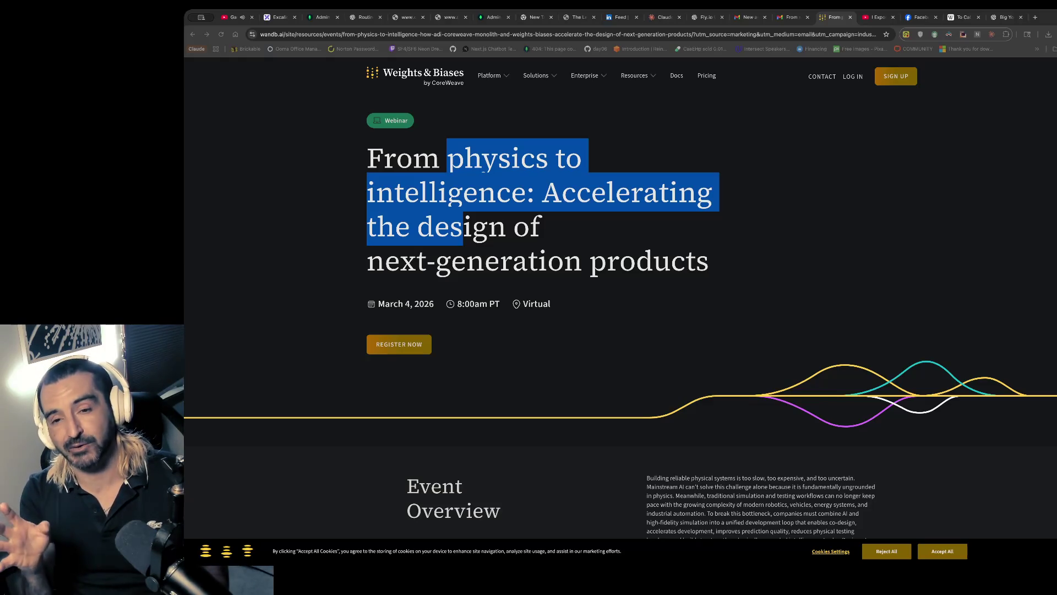
{"action": "key", "text": "ctrl+t"}
- Go to the suggested day06 GitHub page and list the profile's repositories
{"action": "type", "text": "day06"}
{"action": "key", "text": "Return"}
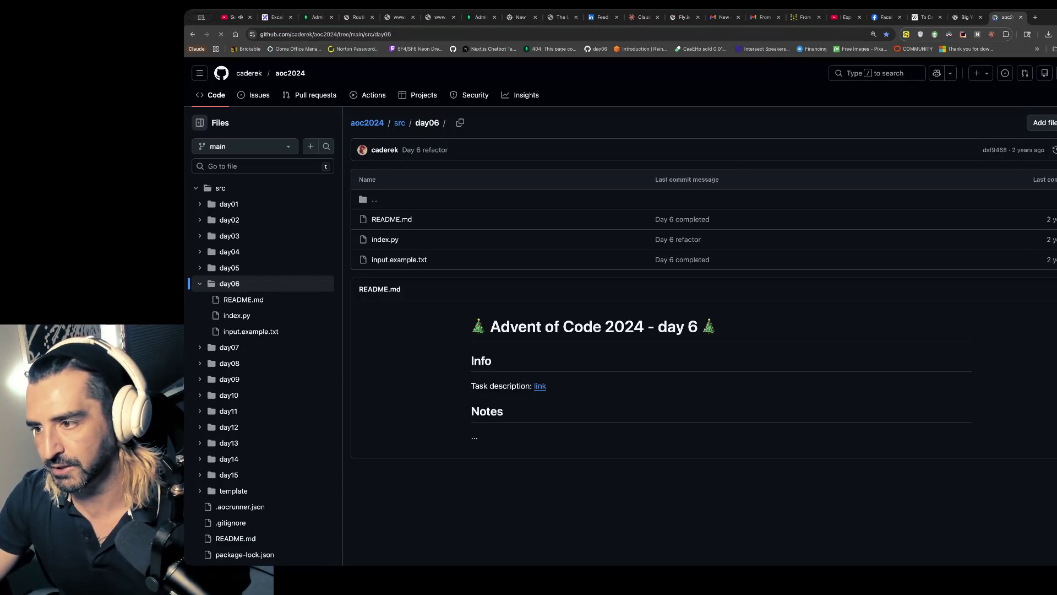
{"action": "left_click", "coordinate": [1052, 73]}
{"action": "left_click", "coordinate": [990, 161]}
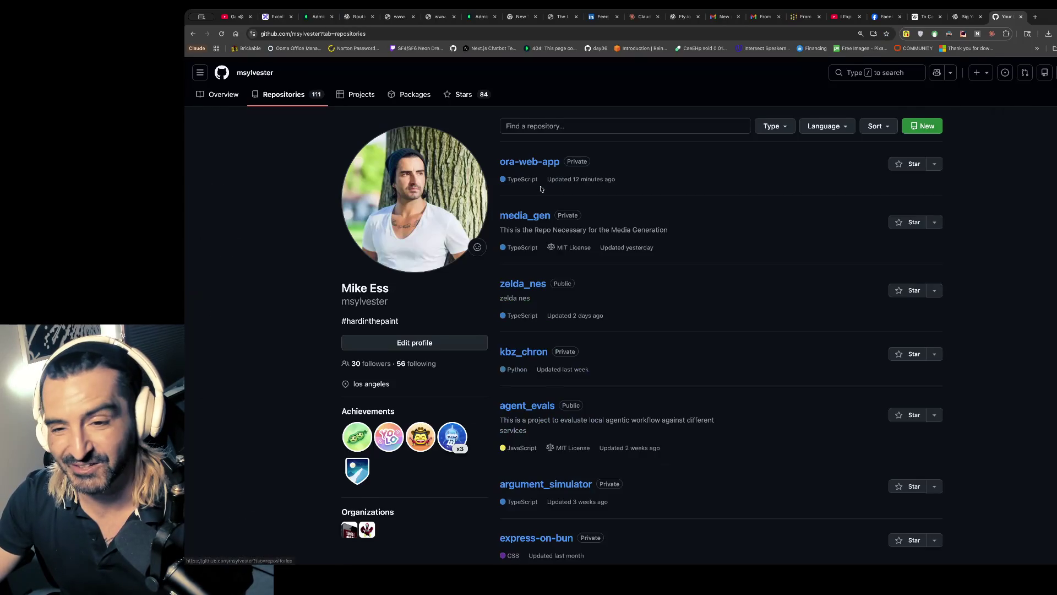
- Filter repositories by 'pokemon', skim the PokemonRedExperiments README, and return to ChatGPT
{"action": "left_click", "coordinate": [556, 128]}
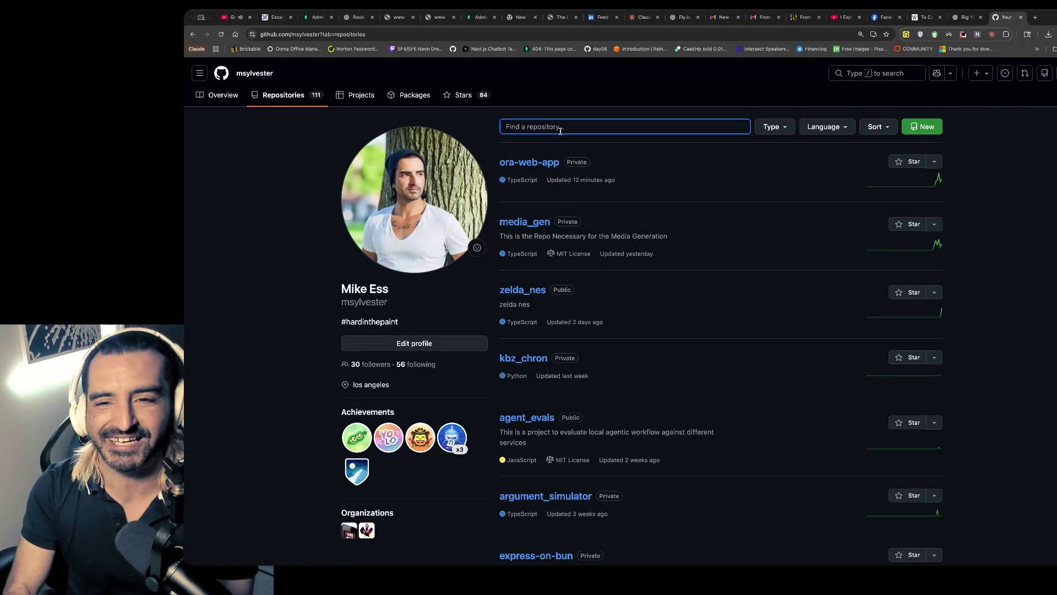
{"action": "type", "text": "pokemon"}
{"action": "left_click", "coordinate": [596, 191]}
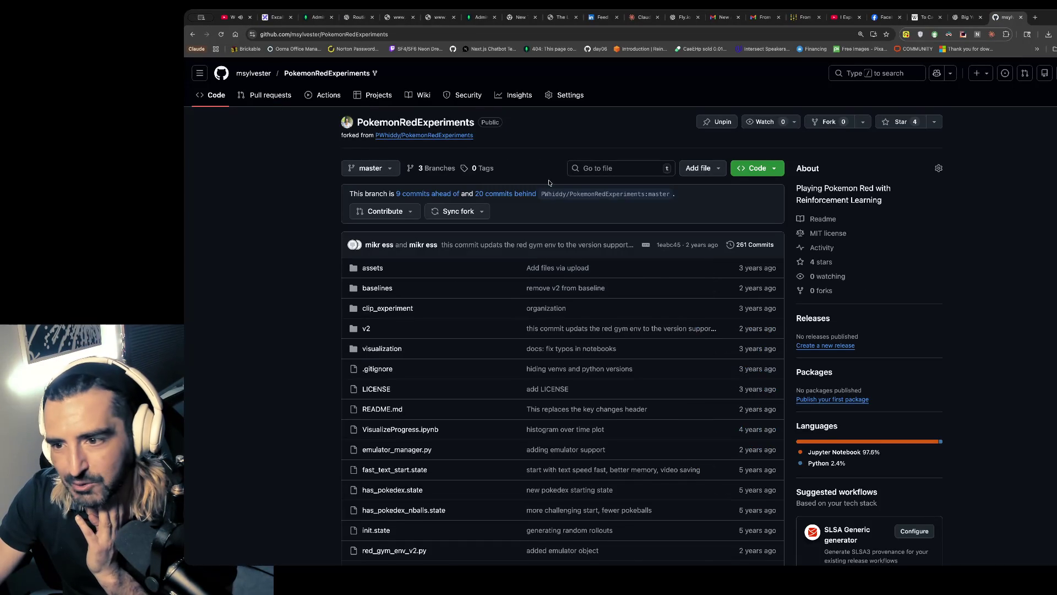
{"action": "scroll", "coordinate": [320, 242], "scroll_direction": "down", "scroll_amount": 3}
{"action": "scroll", "coordinate": [320, 243], "scroll_direction": "down", "scroll_amount": 7}
{"action": "left_click_drag", "start_coordinate": [487, 229], "coordinate": [520, 330]}
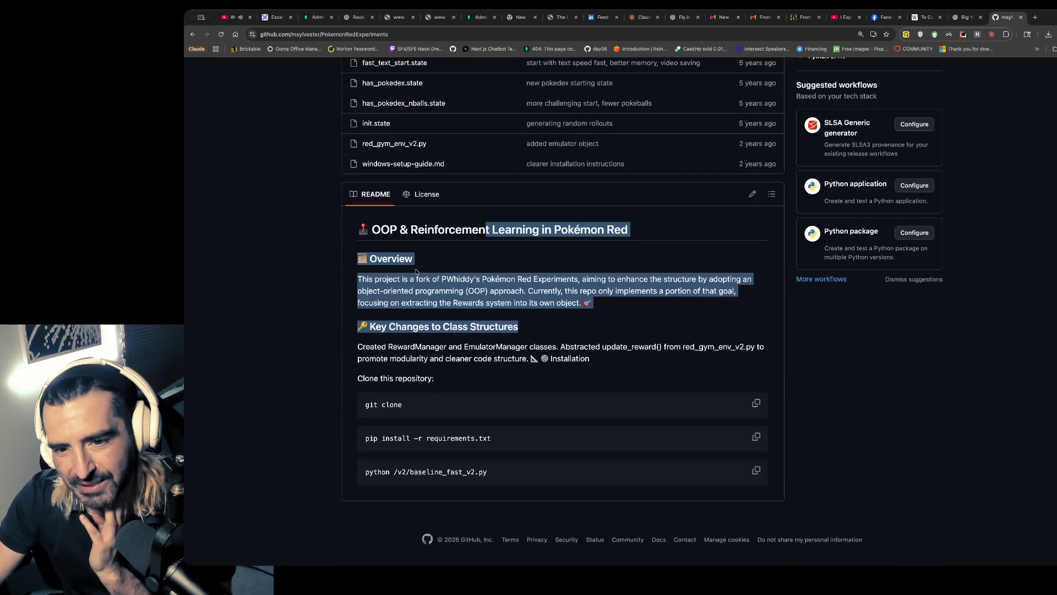
{"action": "scroll", "coordinate": [566, 291], "scroll_direction": "up", "scroll_amount": 1}
{"action": "scroll", "coordinate": [566, 290], "scroll_direction": "up", "scroll_amount": 5}
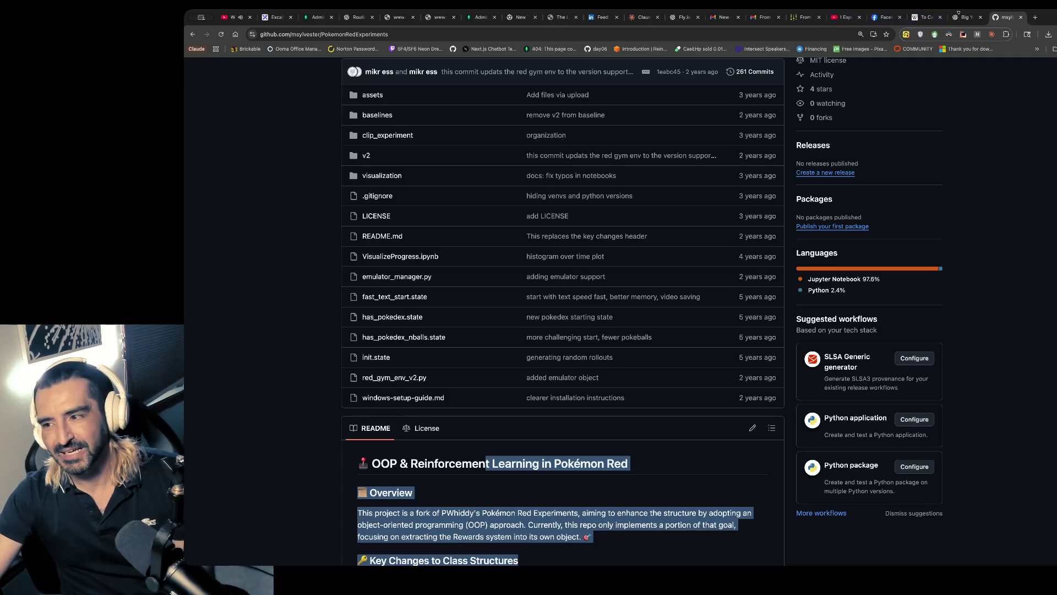
{"action": "left_click", "coordinate": [963, 17]}
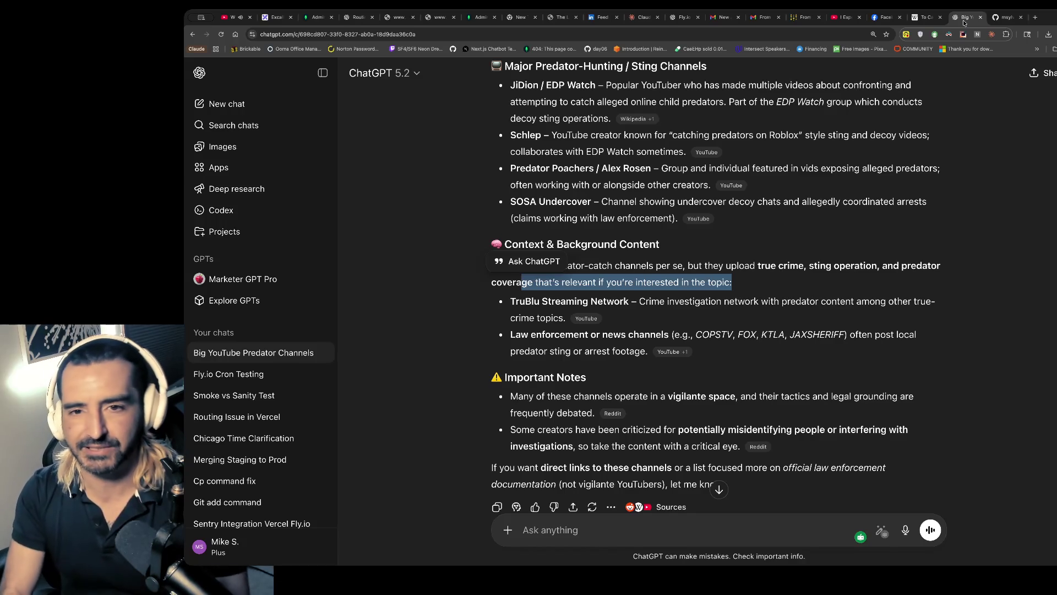
- Open the Discord web app in a new tab
{"action": "key", "text": "ctrl+t"}
{"action": "type", "text": "discord"}
{"action": "key", "text": "Return"}
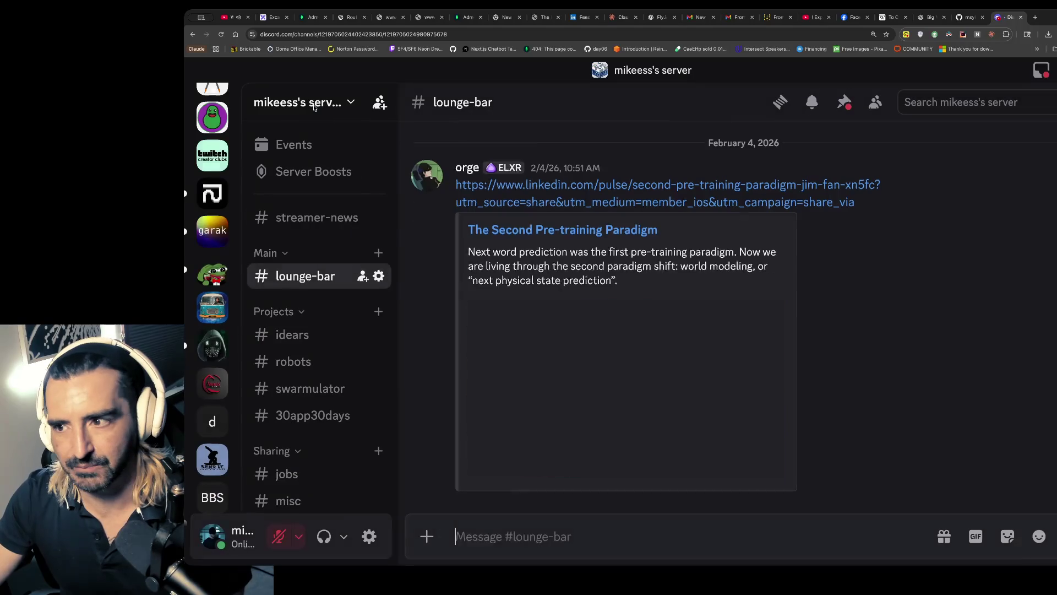
- Search the server's messages for 'ART' and follow the github.com/OpenPipe/ART link
{"action": "left_click", "coordinate": [961, 102]}
{"action": "type", "text": "we"}
{"action": "key", "text": "BackSpace"}
{"action": "key", "text": "BackSpace"}
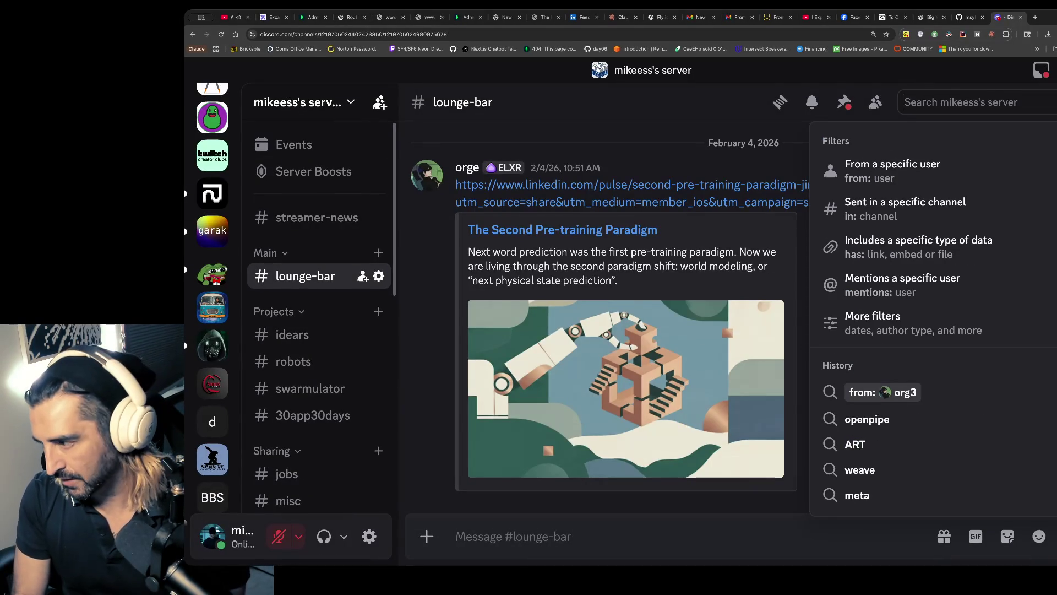
{"action": "type", "text": "ART"}
{"action": "key", "text": "Return"}
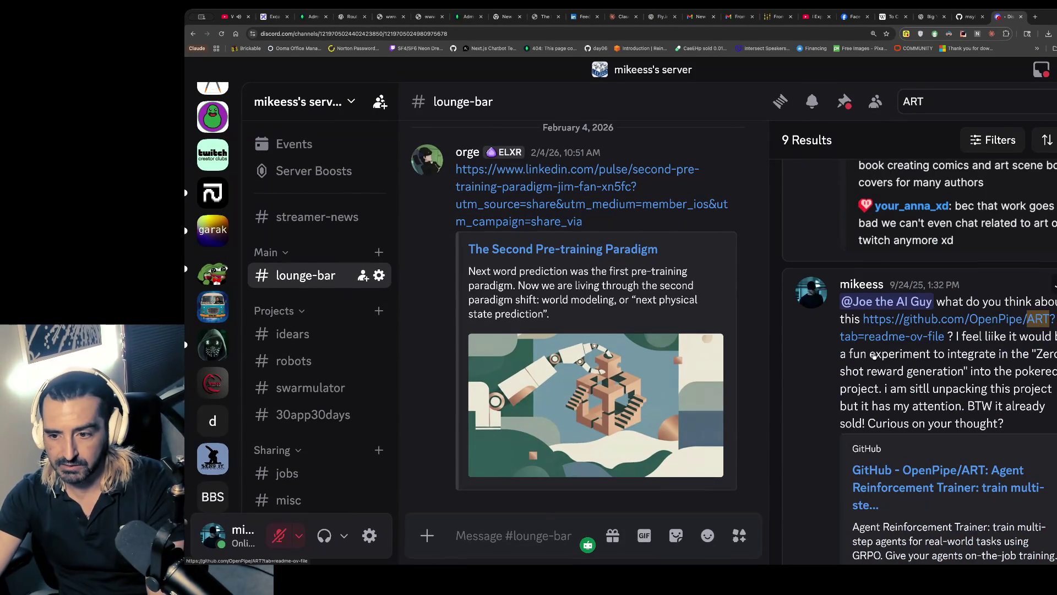
{"action": "scroll", "coordinate": [914, 427], "scroll_direction": "down", "scroll_amount": 2}
{"action": "left_click", "coordinate": [913, 428]}
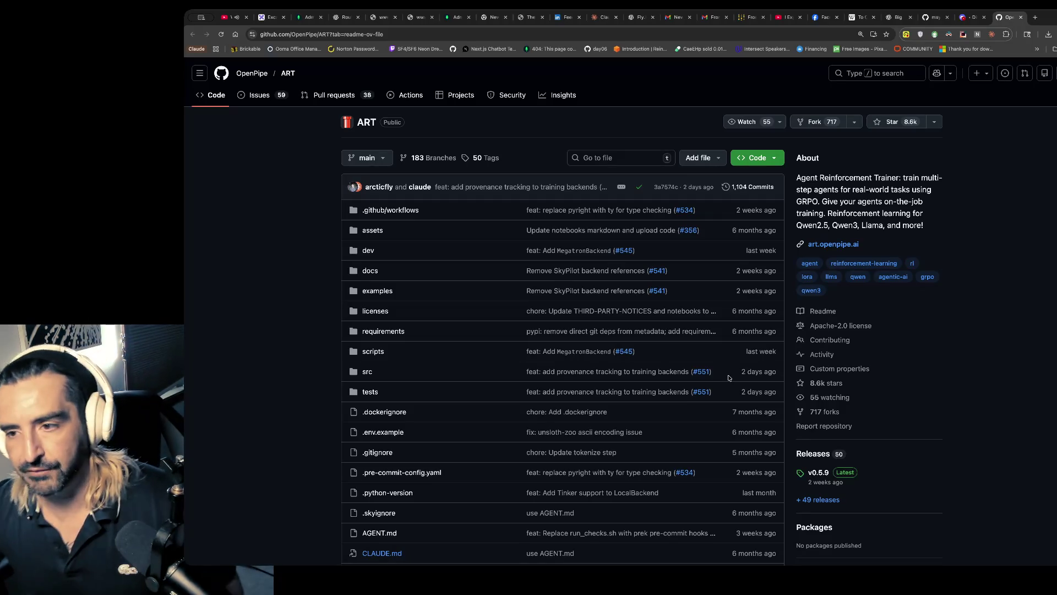
- Scroll the OpenPipe/ART repo, then load justwords.ai in a new tab
{"action": "scroll", "coordinate": [731, 376], "scroll_direction": "down", "scroll_amount": 1}
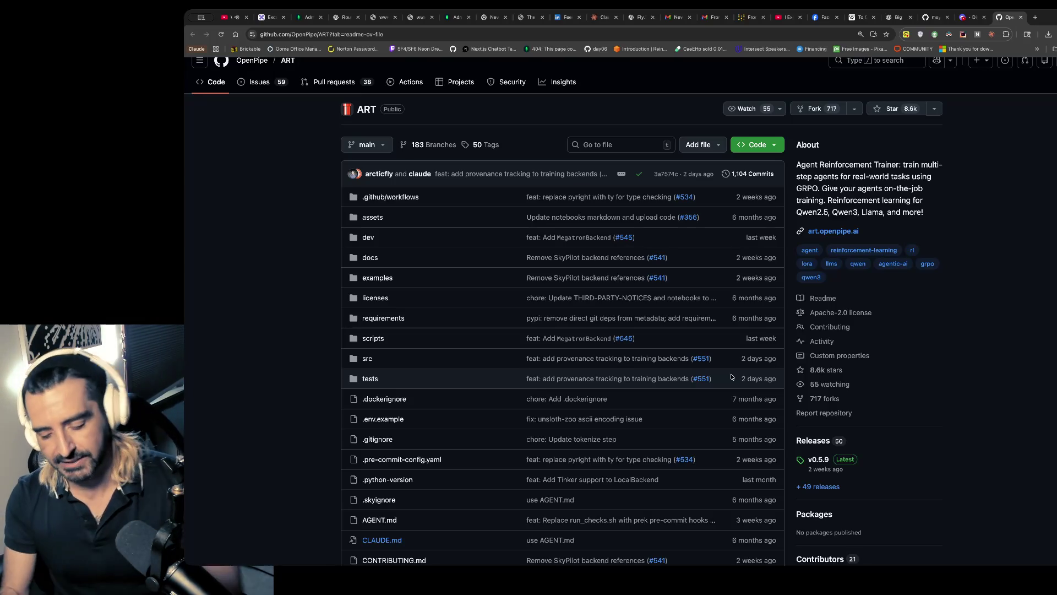
{"action": "key", "text": "ctrl+t"}
{"action": "type", "text": "justwords.ai"}
{"action": "key", "text": "Return"}
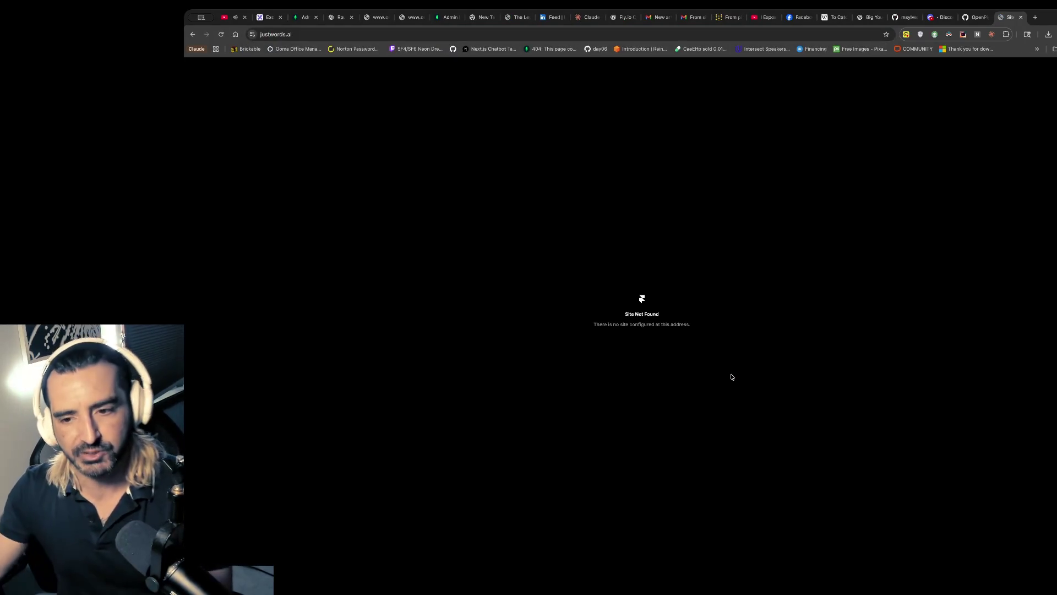
- Retype 'jus' to retry justwords.ai, then go back to Discord's 'ART' search results
{"action": "left_click", "coordinate": [438, 34]}
{"action": "key", "text": "BackSpace"}
{"action": "type", "text": "jus"}
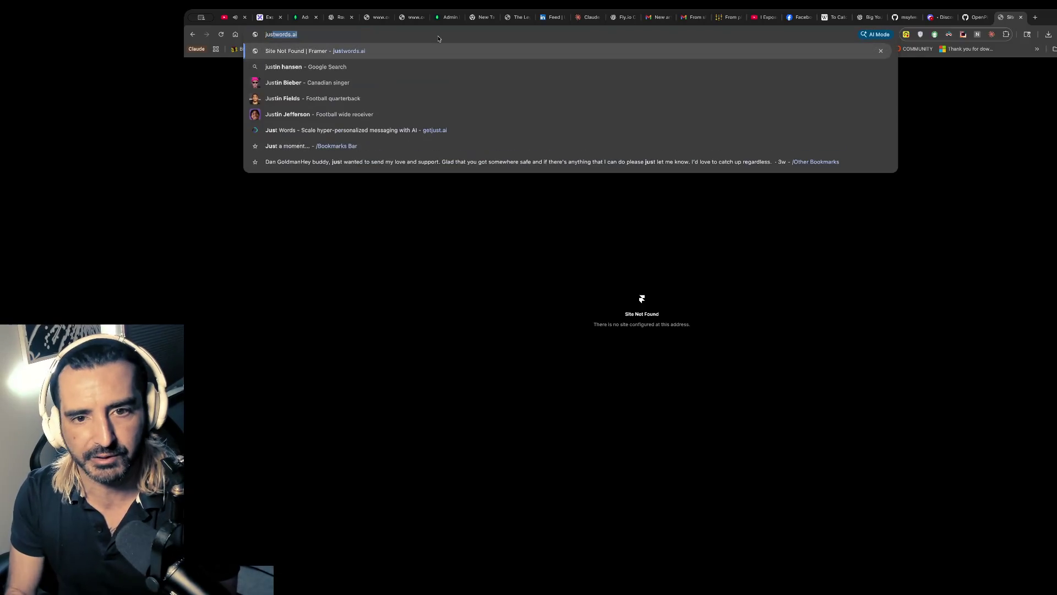
{"action": "key", "text": "ctrl+a"}
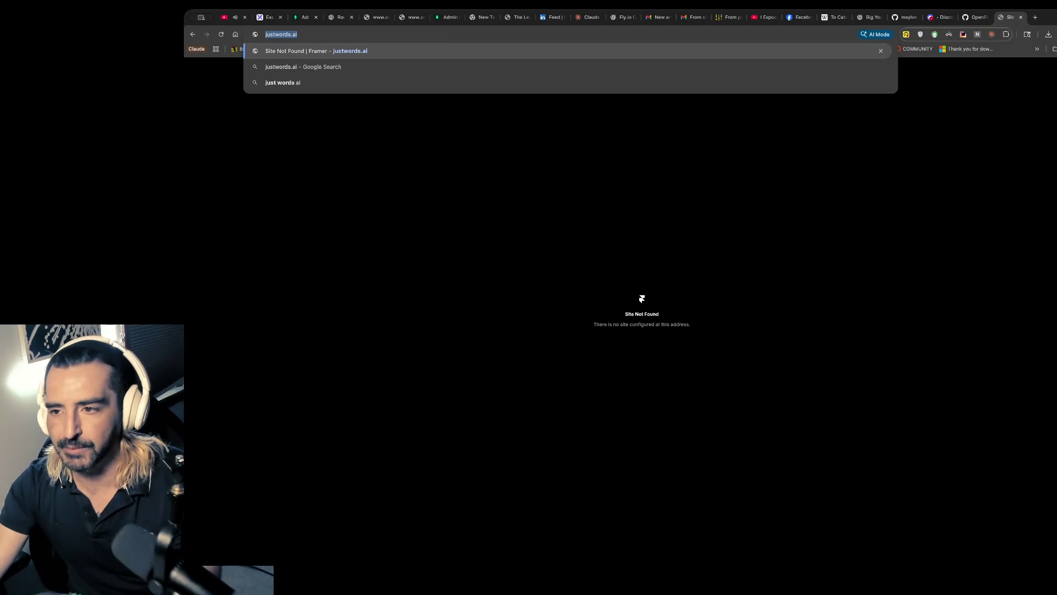
{"action": "left_click", "coordinate": [939, 17]}
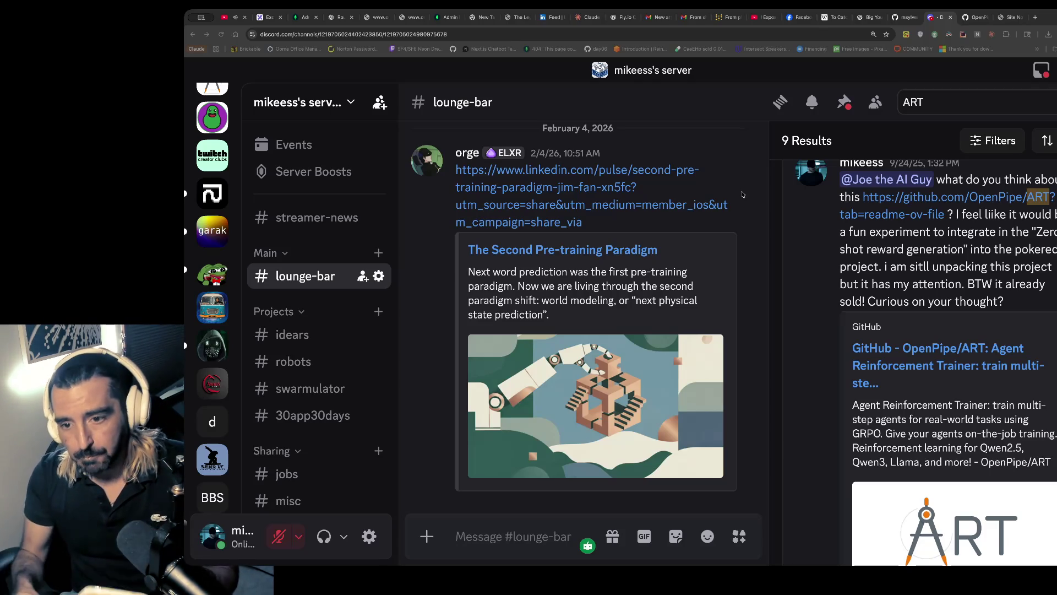
- Flip through the Krystal Ball Z, PokemonRedExperiments, ChatGPT and To Catch a Predator tabs
{"action": "key", "text": "super+shift+t"}
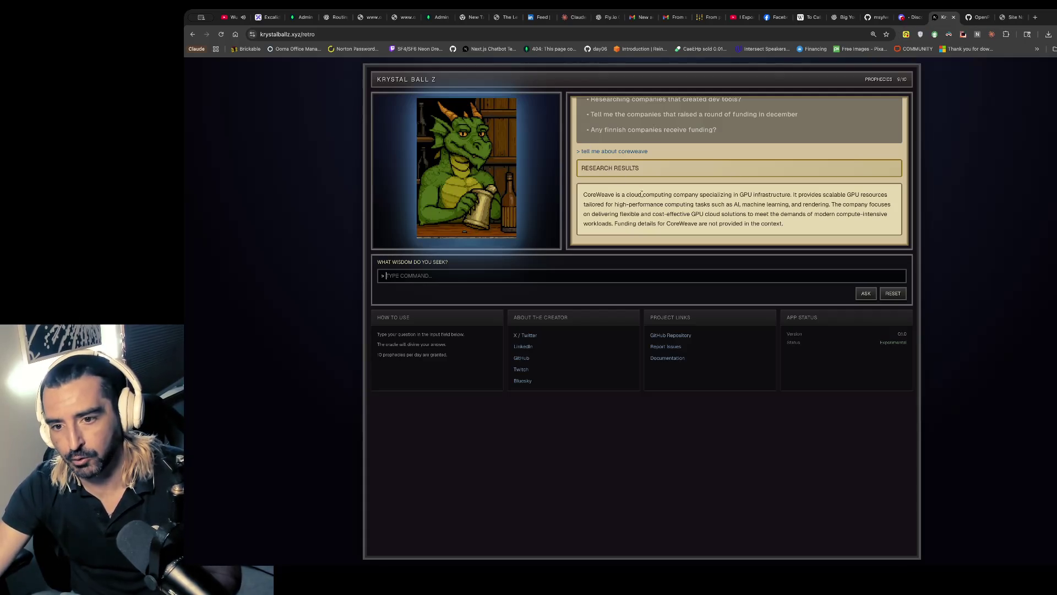
{"action": "left_click_drag", "start_coordinate": [632, 194], "coordinate": [649, 244]}
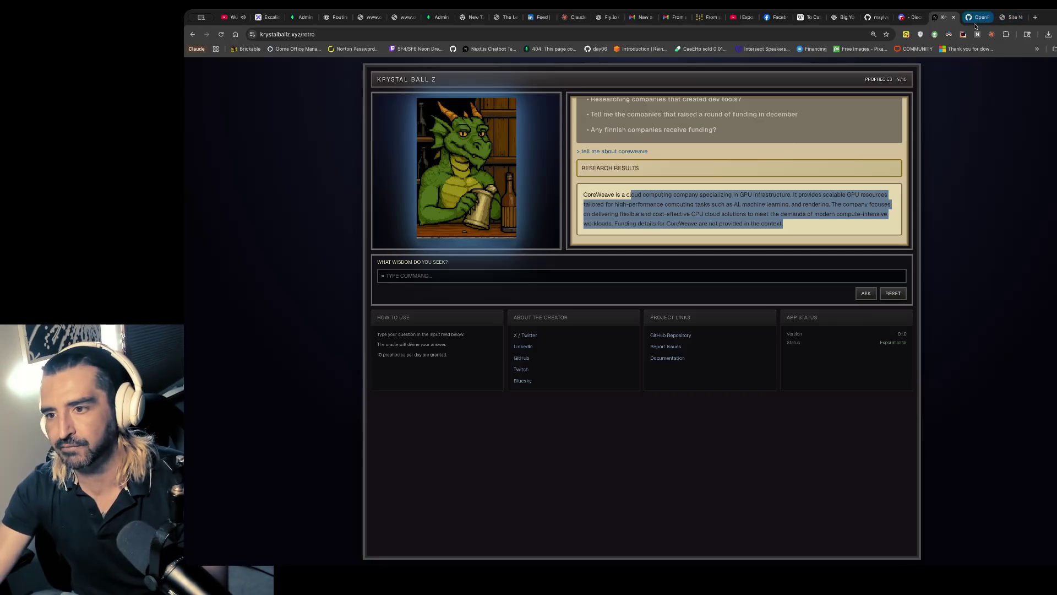
{"action": "left_click", "coordinate": [876, 17]}
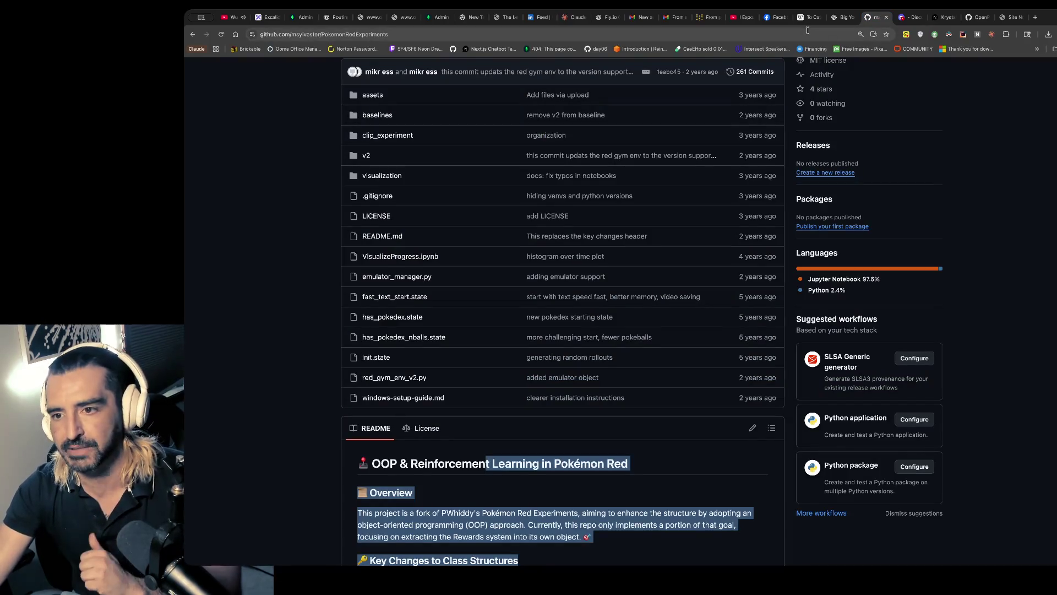
{"action": "left_click", "coordinate": [843, 17]}
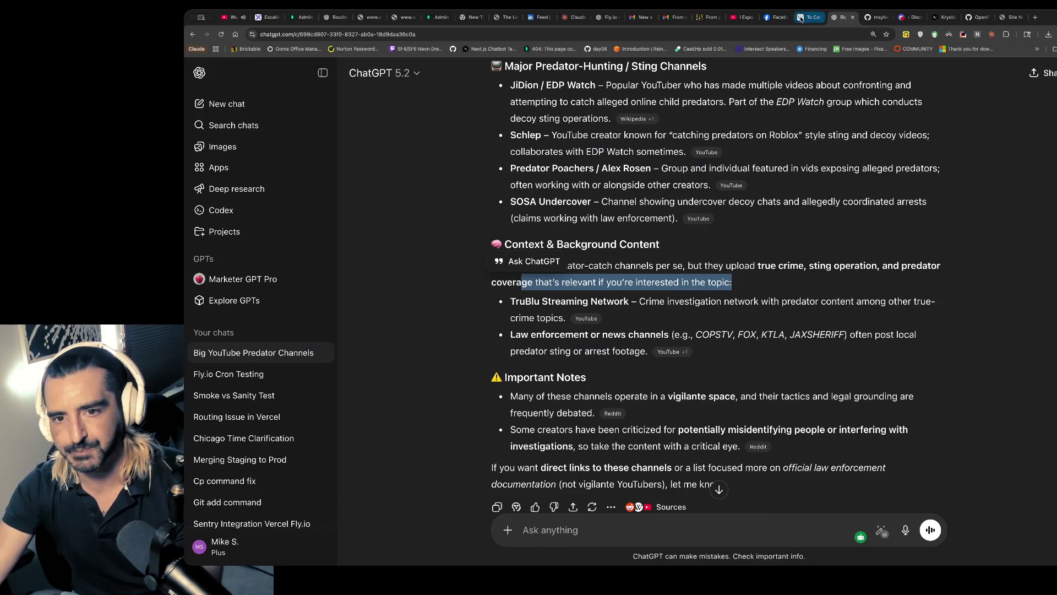
{"action": "left_click", "coordinate": [812, 17]}
- Close the leftover Wikipedia, ChatGPT, GitHub, Discord, Krystal Ball Z, ART and Site Not Found tabs
{"action": "left_click", "coordinate": [818, 18]}
{"action": "left_click", "coordinate": [818, 19]}
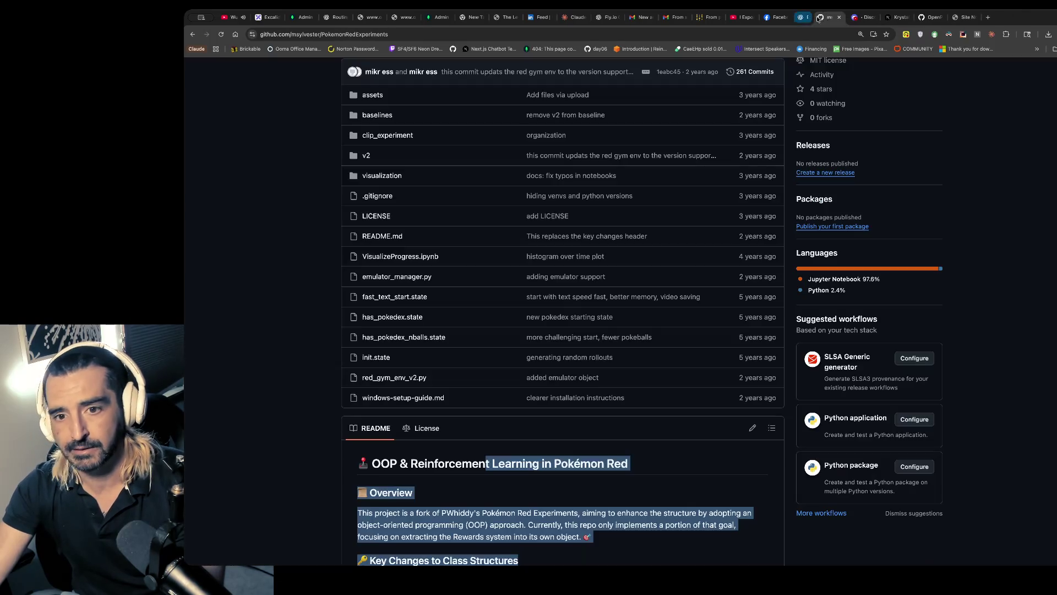
{"action": "left_click", "coordinate": [818, 19]}
{"action": "left_click", "coordinate": [818, 18]}
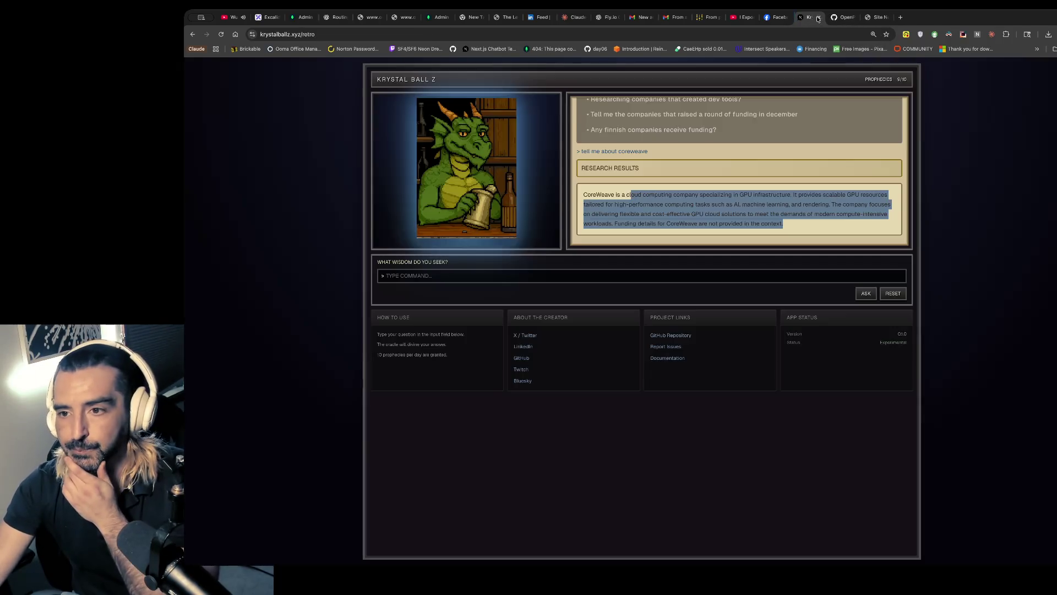
{"action": "left_click", "coordinate": [818, 19]}
{"action": "left_click", "coordinate": [818, 19]}
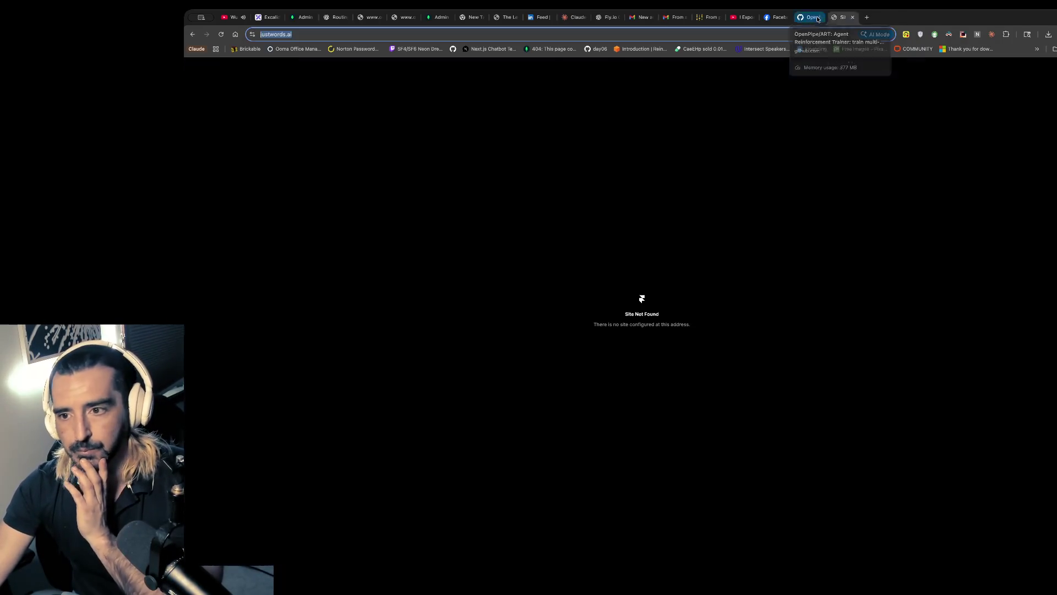
{"action": "left_click", "coordinate": [818, 19]}
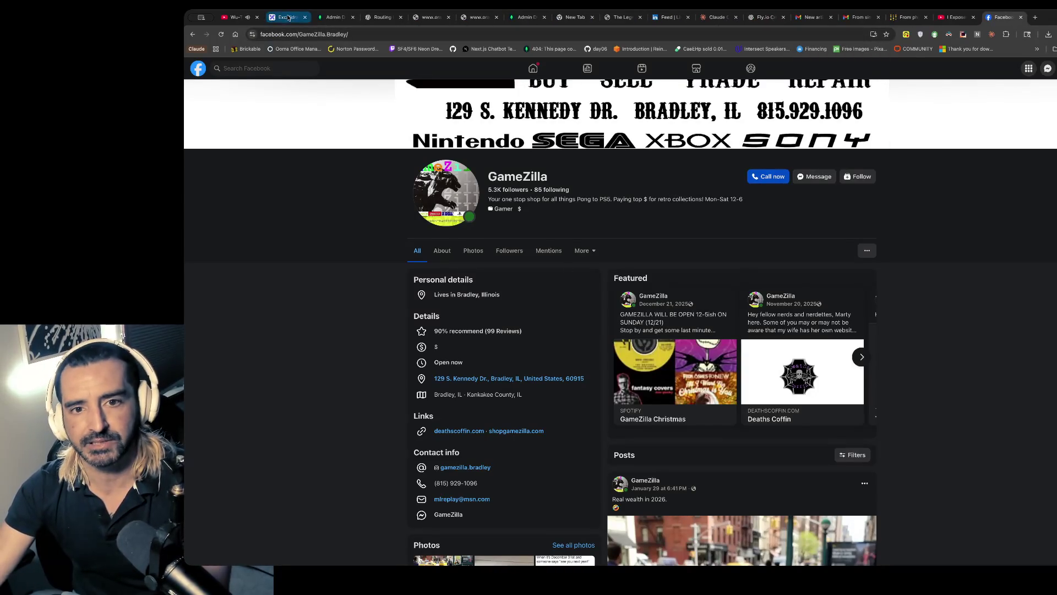
- Underline 'when i change' in the Excalidraw notes and show the Zelda clone's title screen
{"action": "left_click", "coordinate": [286, 17]}
{"action": "left_click_drag", "start_coordinate": [532, 336], "coordinate": [625, 333]}
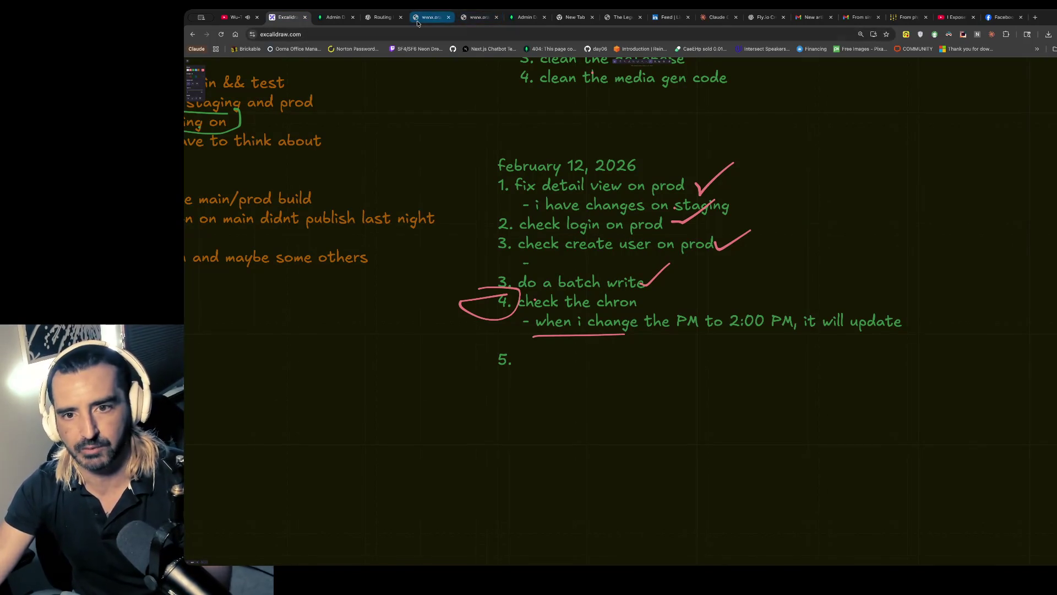
{"action": "left_click", "coordinate": [621, 17]}
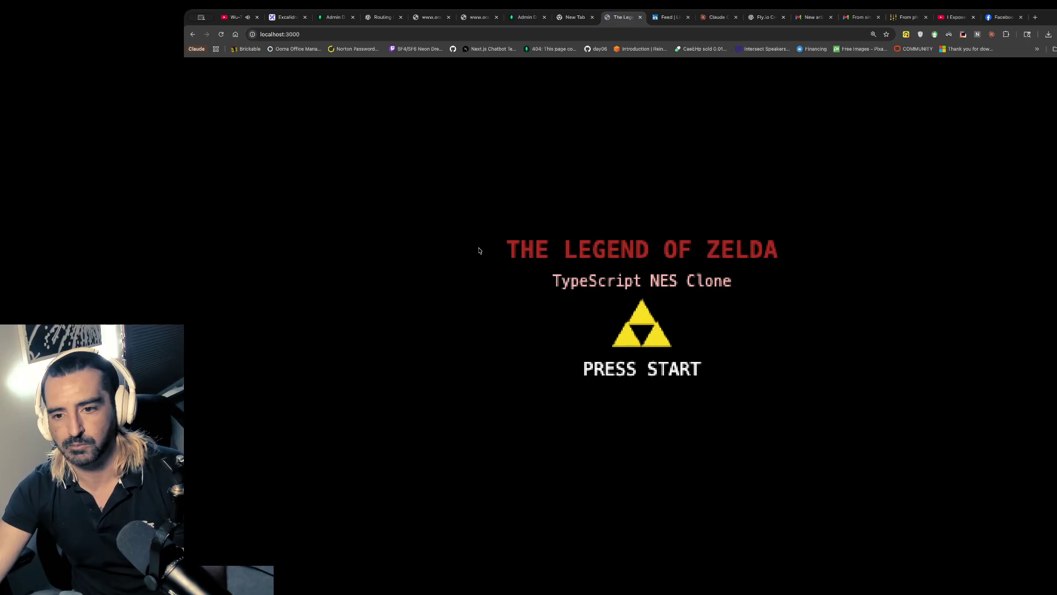
- Start a new game and walk Link through the overworld back into the cave
{"action": "key", "text": "Return"}
{"action": "key", "text": "Return"}
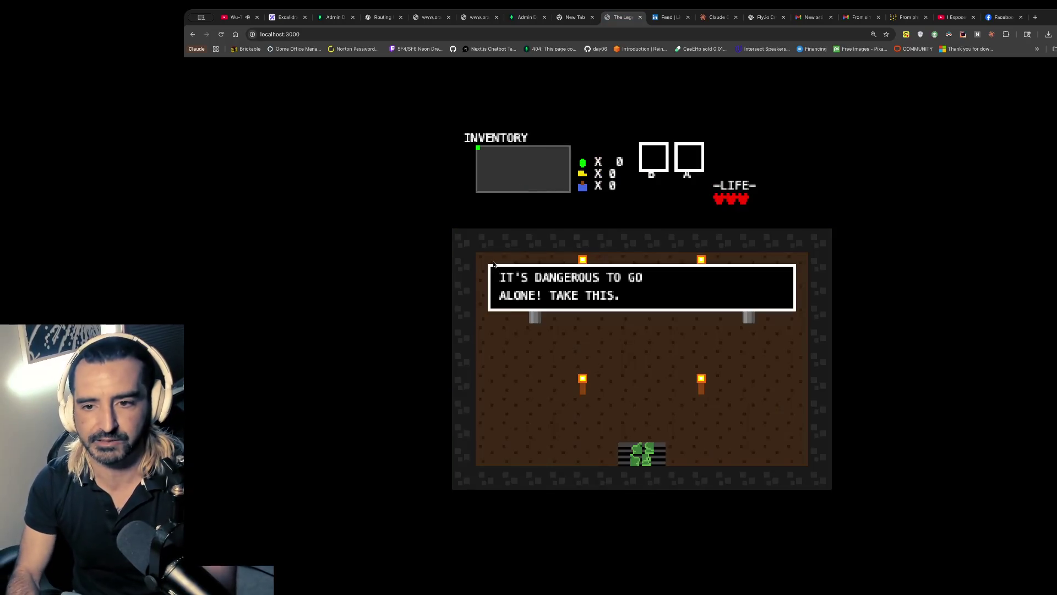
{"action": "key", "text": "Left"}
{"action": "key", "text": "Down"}
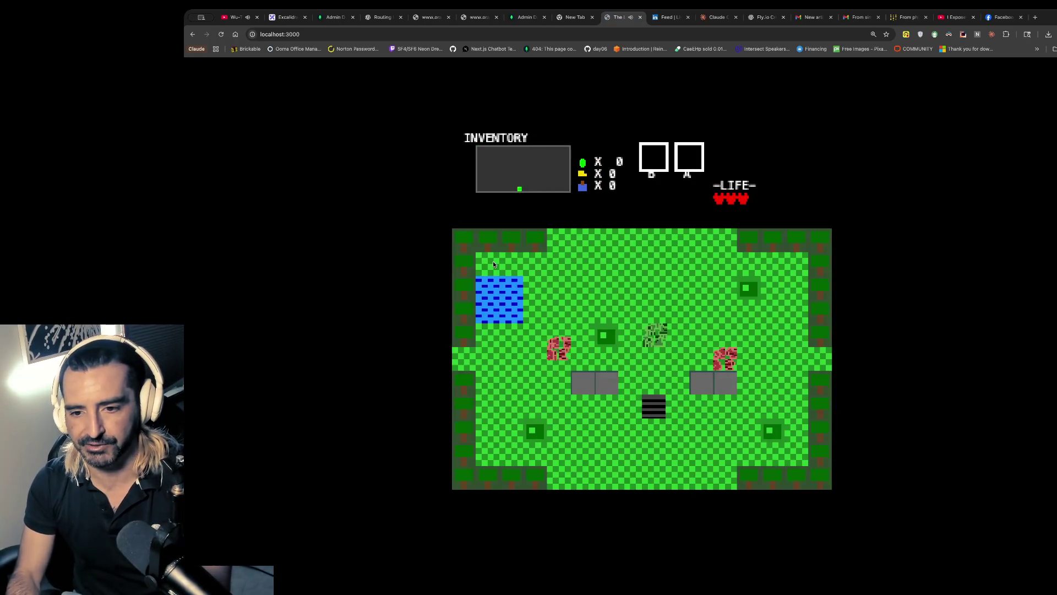
{"action": "key", "text": "Left"}
{"action": "key", "text": "Down"}
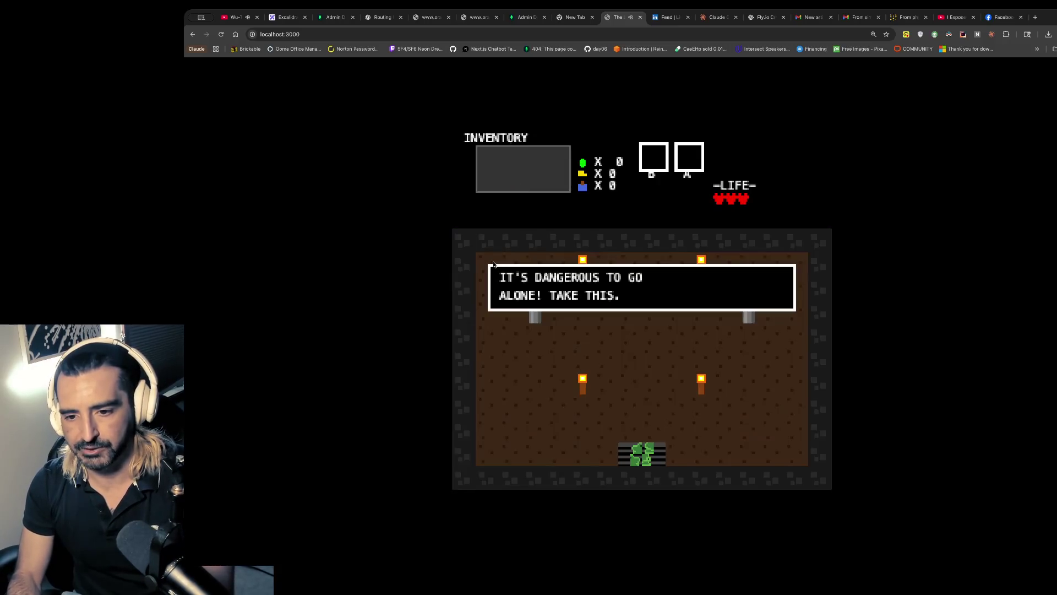
{"action": "key", "text": "Left"}
{"action": "key", "text": "Left"}
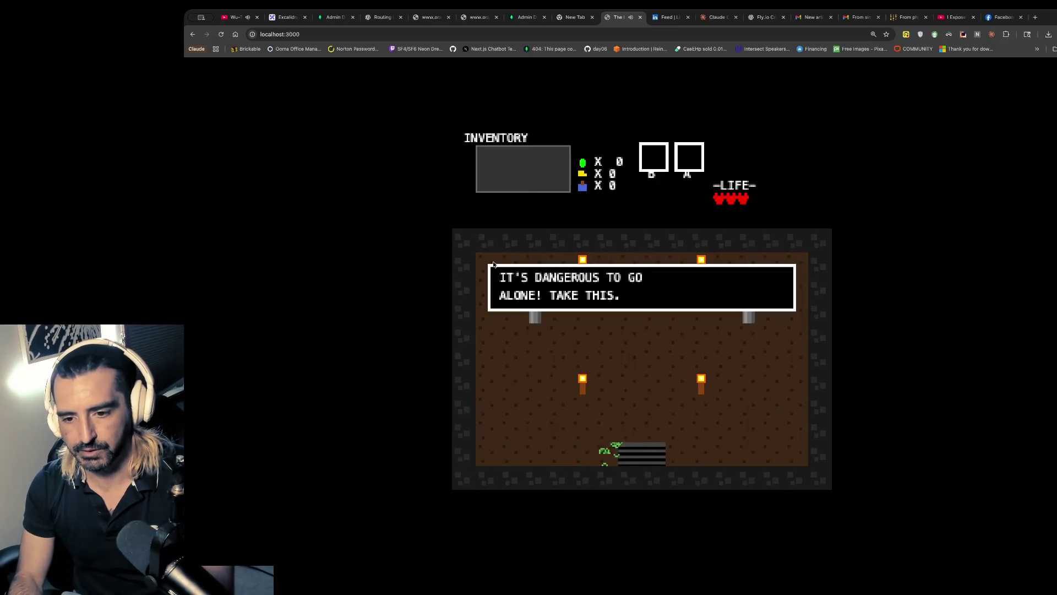
{"action": "key", "text": "Left"}
- Grab the sword, leave the cave, and fire it down at an enemy
{"action": "key", "text": "Up"}
{"action": "key", "text": "Right"}
{"action": "key", "text": "Up"}
{"action": "key", "text": "Up"}
{"action": "key", "text": "x"}
{"action": "key", "text": "Down"}
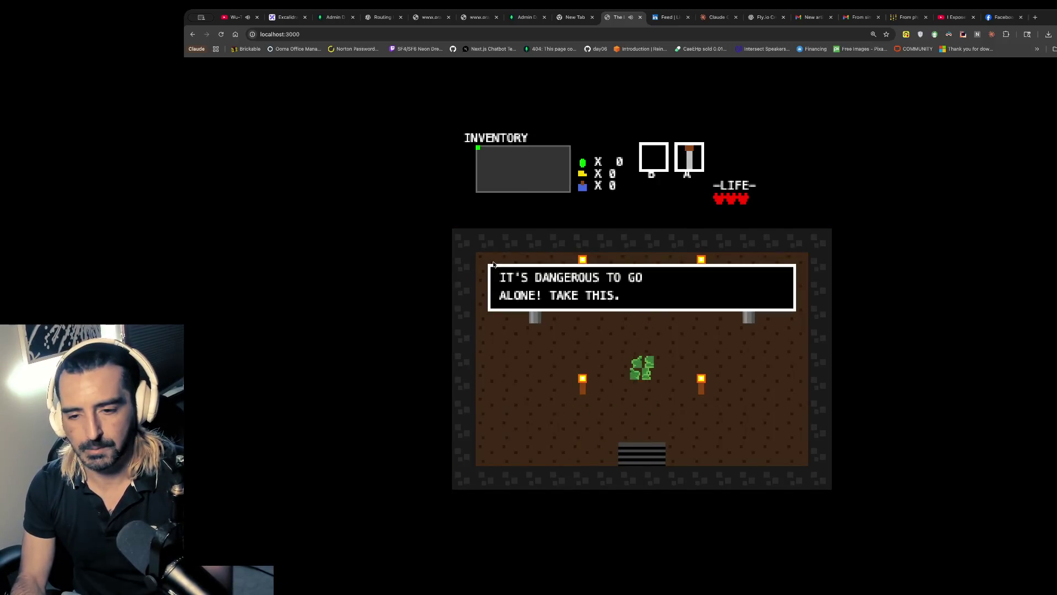
{"action": "key", "text": "Left"}
{"action": "key", "text": "Up"}
{"action": "key", "text": "Up"}
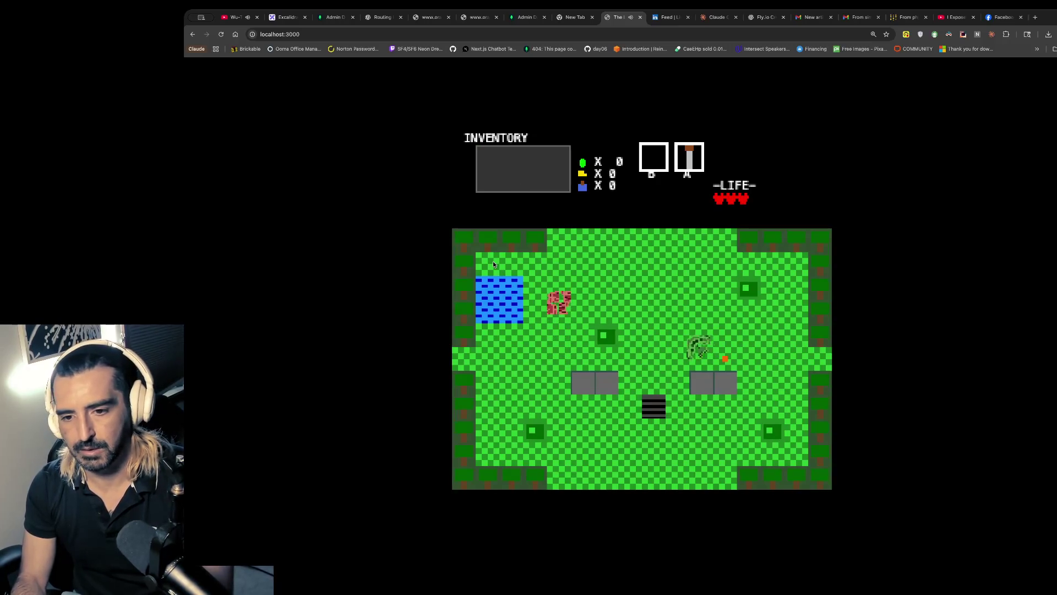
{"action": "key", "text": "Down"}
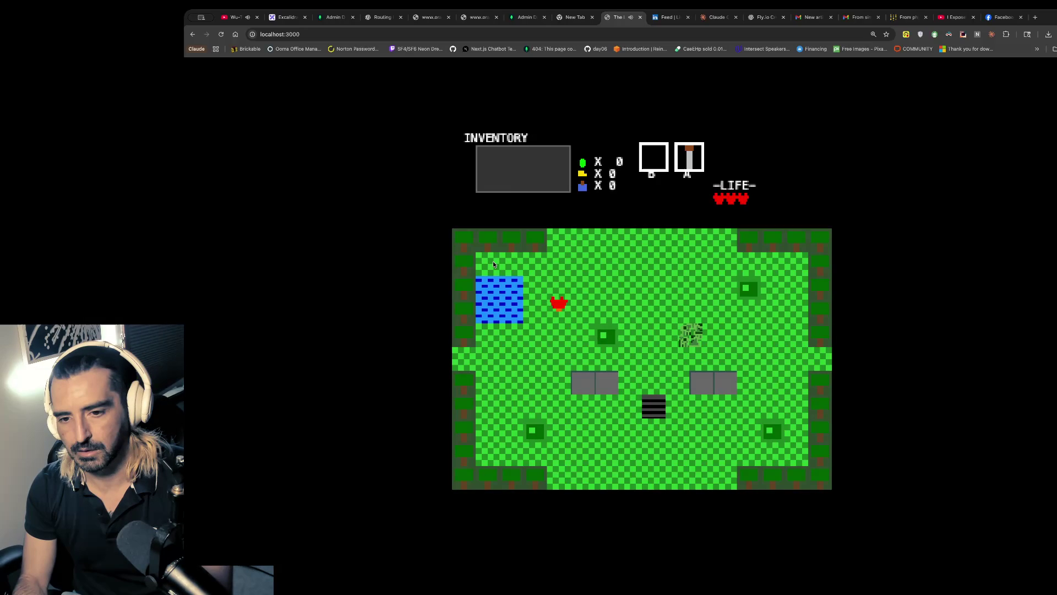
{"action": "key", "text": "Down"}
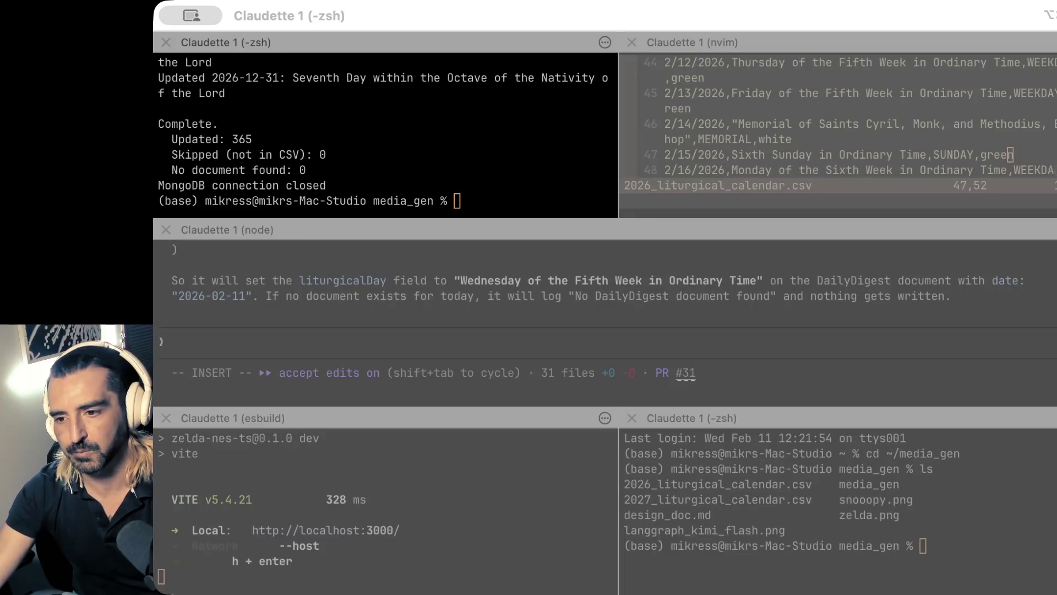
- Quit the calendar CSV editor with :q and close the idle, calendar-update and Claude Code panes
{"action": "left_click", "coordinate": [940, 84]}
{"action": "type", "text": ":q"}
{"action": "key", "text": "Return"}
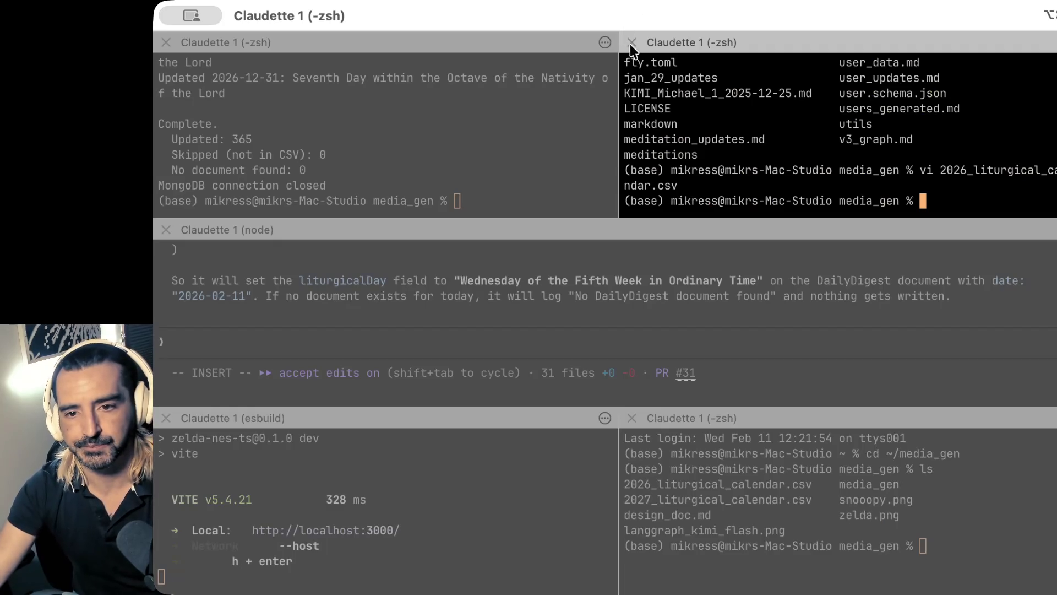
{"action": "left_click", "coordinate": [631, 43]}
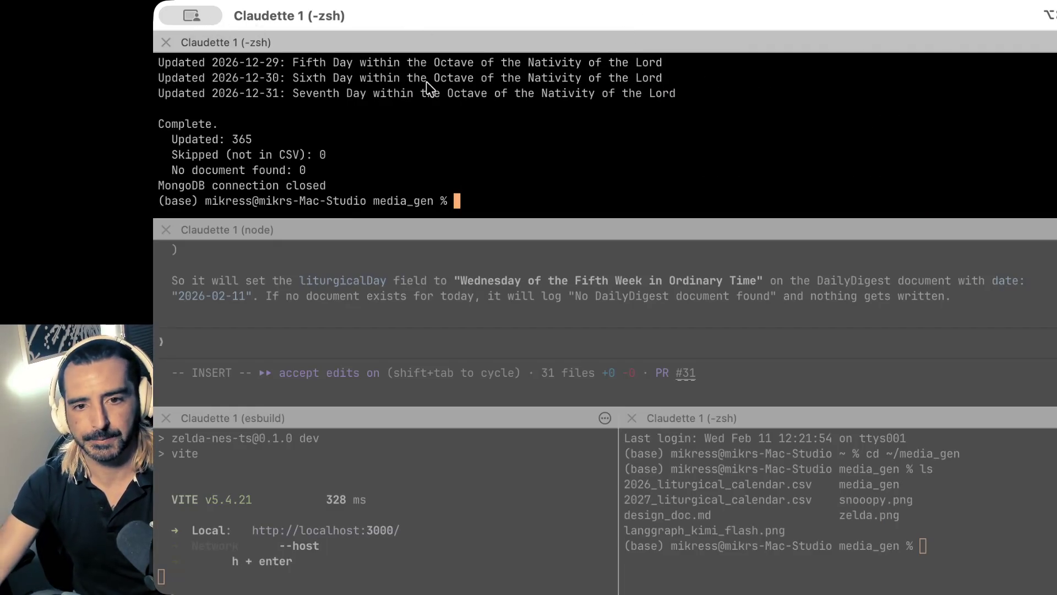
{"action": "left_click", "coordinate": [166, 44]}
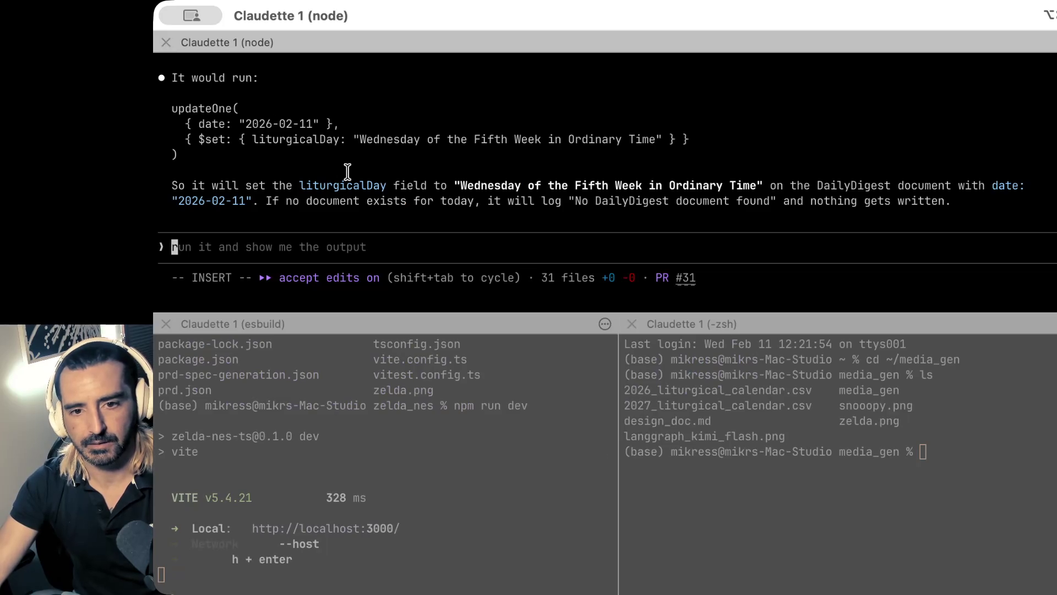
{"action": "left_click", "coordinate": [166, 43]}
- Split a new shell pane, place the media_gen shell beside the Vite server, and type cd ~/
{"action": "key", "text": "super+d"}
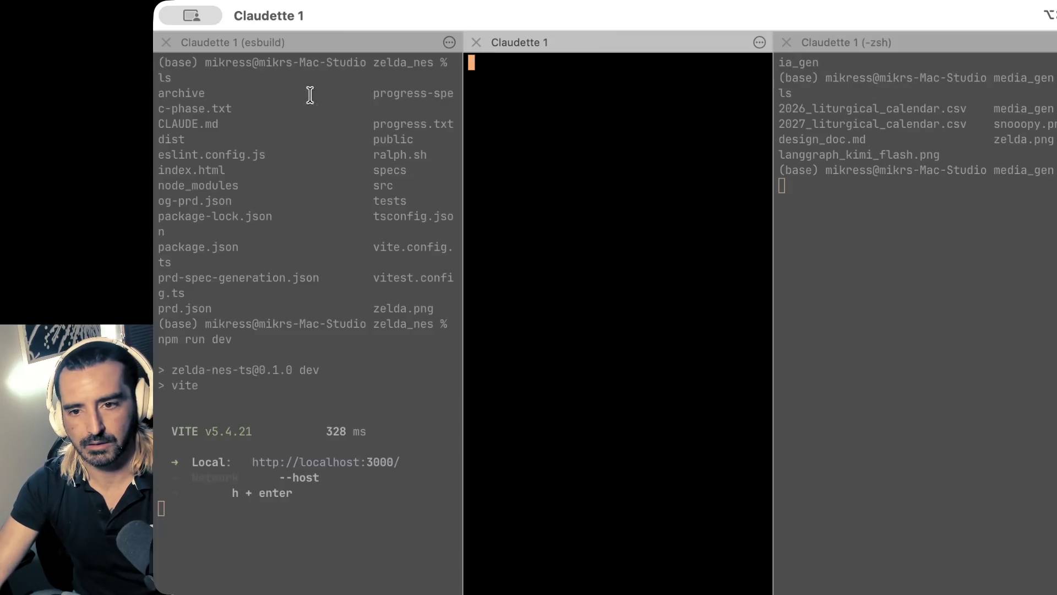
{"action": "left_click_drag", "start_coordinate": [690, 43], "coordinate": [380, 52]}
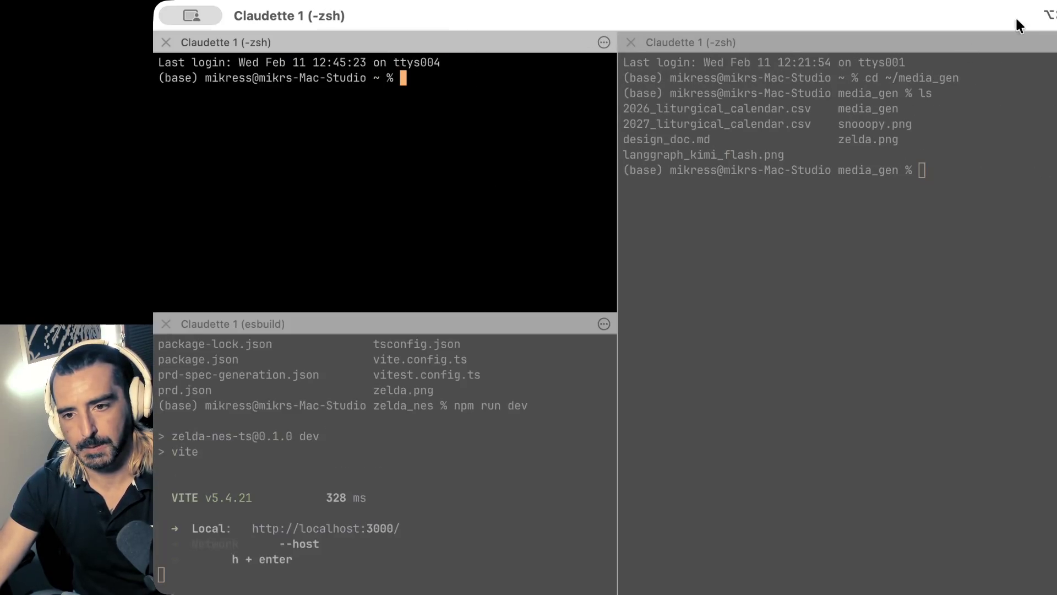
{"action": "left_click_drag", "start_coordinate": [691, 43], "coordinate": [609, 419]}
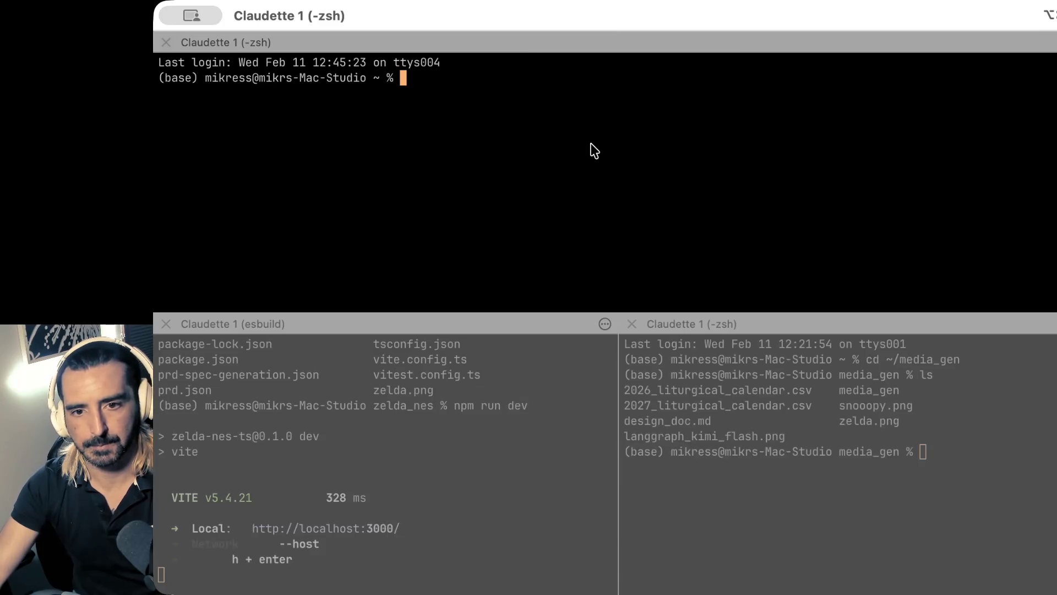
{"action": "type", "text": "cd ~/"}
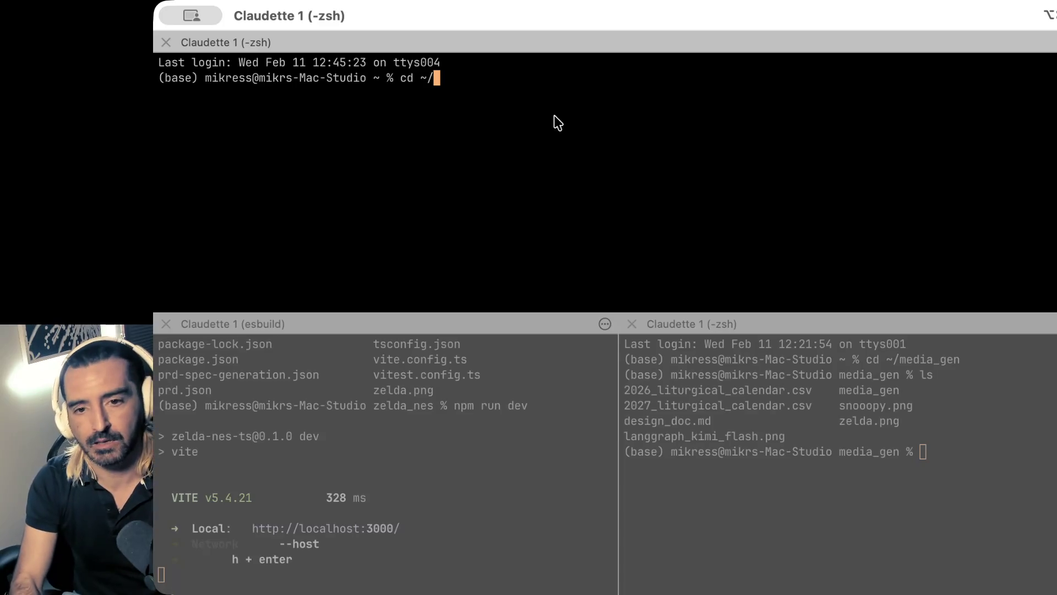
- Enter ~/zelda_nes, list its files, and switch back to the Zelda game in Chrome
{"action": "type", "text": "zelda_nes"}
{"action": "key", "text": "Return"}
{"action": "type", "text": "ls"}
{"action": "key", "text": "Return"}
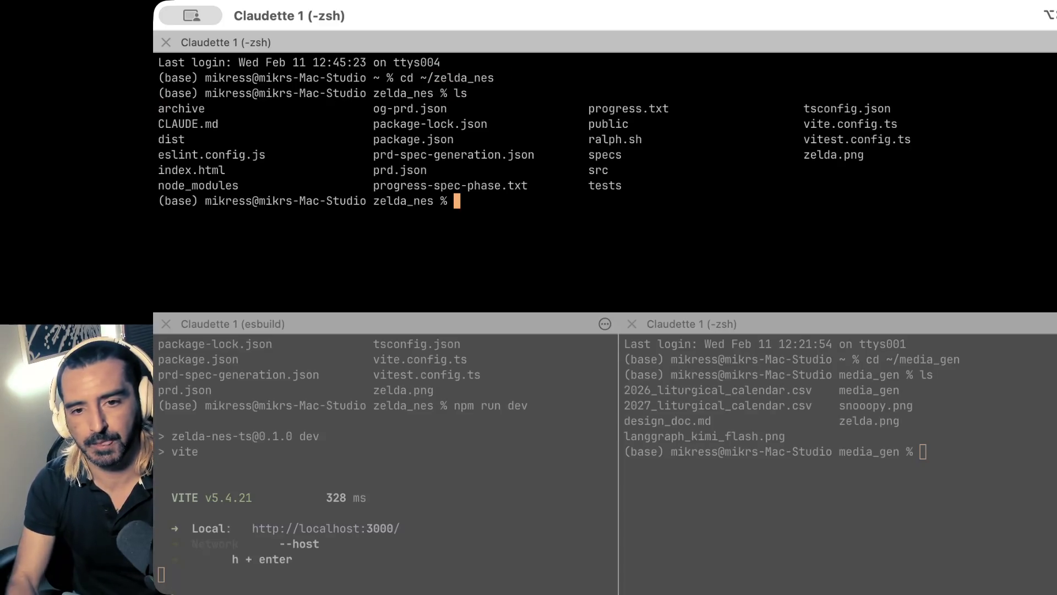
{"action": "key", "text": "super+Tab"}
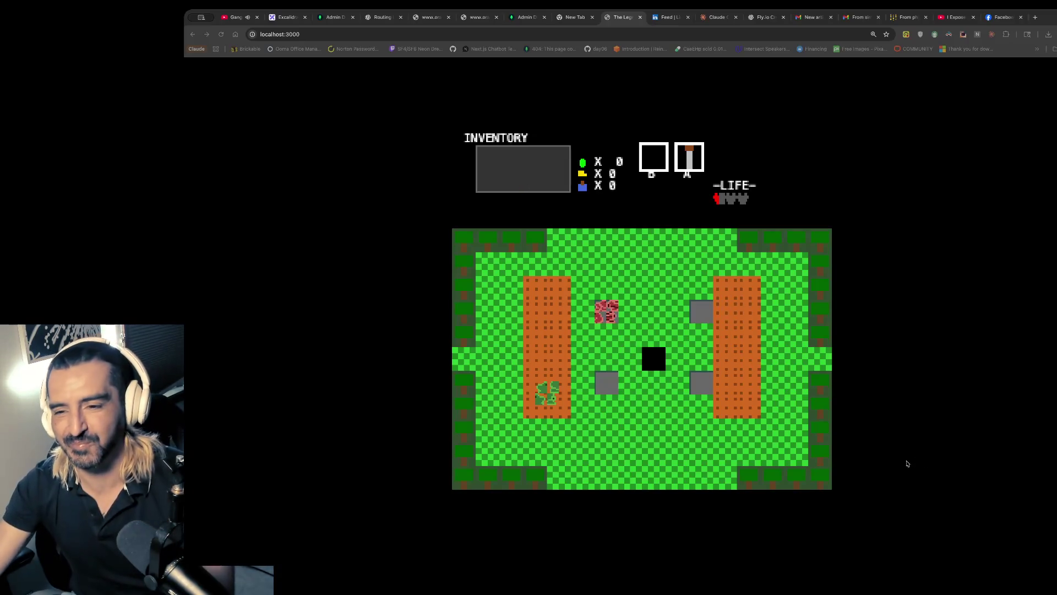
- Back in Terminal, list the zelda_nes files again and launch Claude Code
{"action": "key", "text": "super+Tab"}
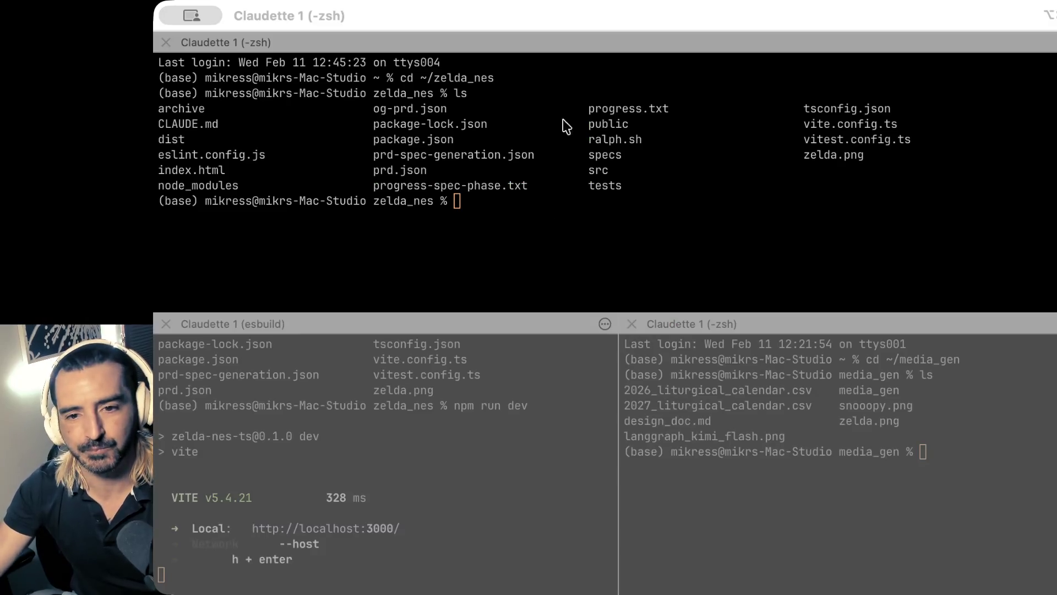
{"action": "type", "text": "ls"}
{"action": "key", "text": "Return"}
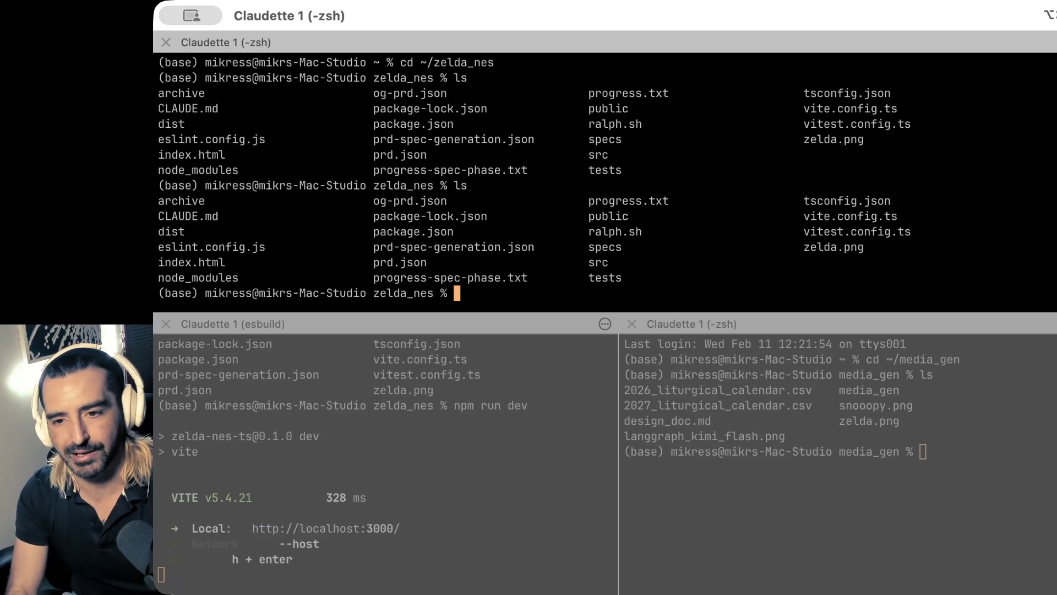
{"action": "type", "text": "claude"}
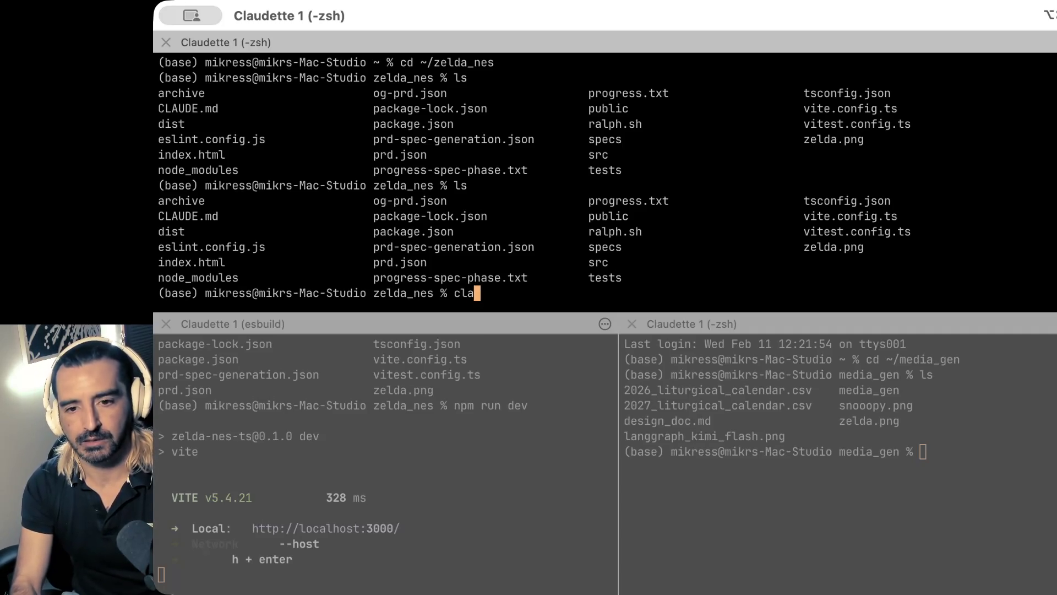
{"action": "key", "text": "Return"}
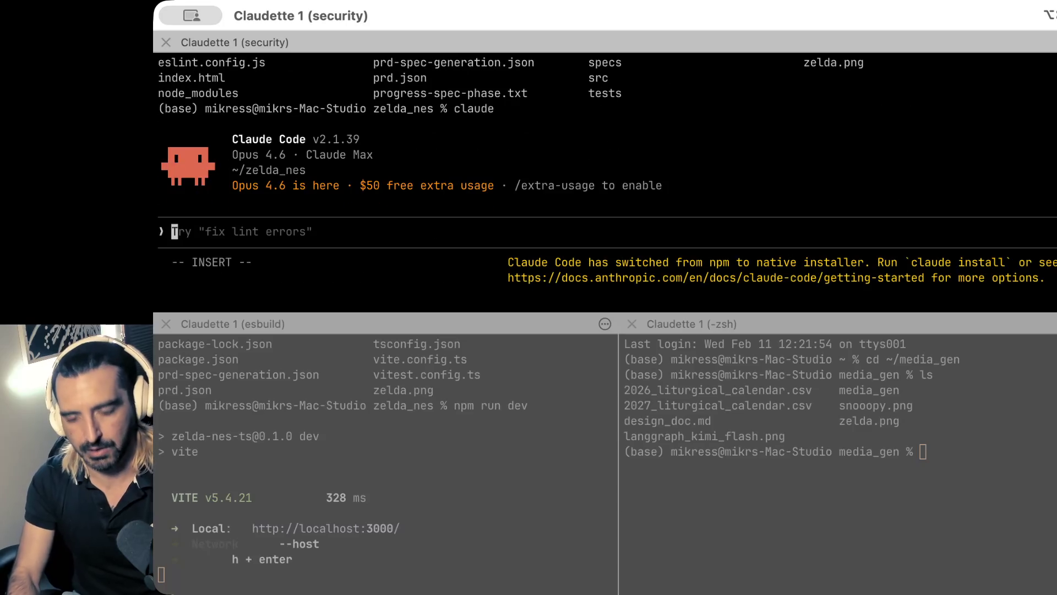
- Draft a '## task' prompt to get the Link sprite from the original NES game, then split a new pane
{"action": "key", "text": "ctrl+g"}
{"action": "type", "text": "## task"}
{"action": "key", "text": "Return"}
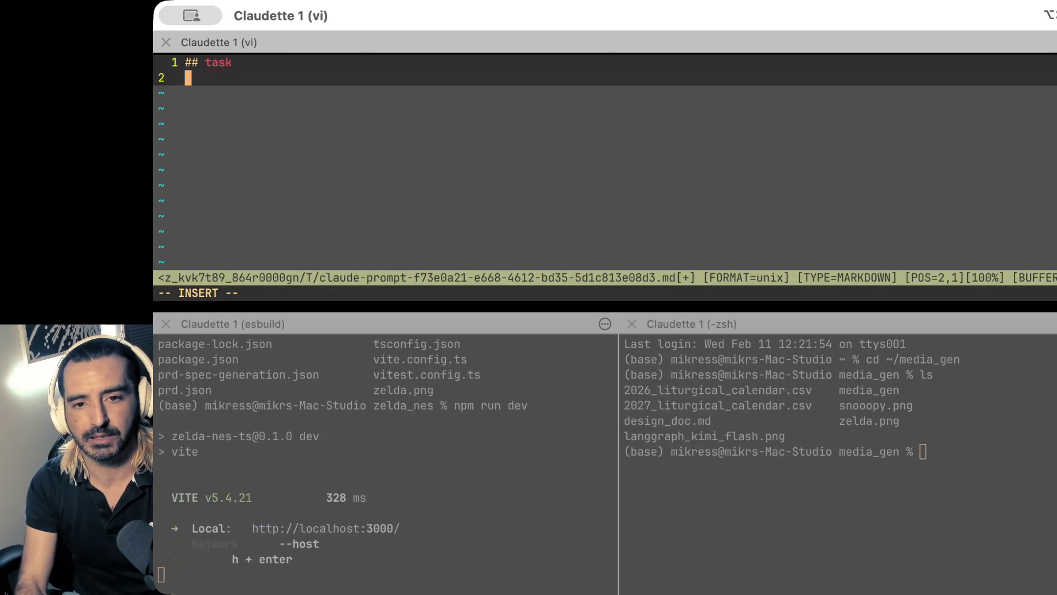
{"action": "type", "text": "Ineed to"}
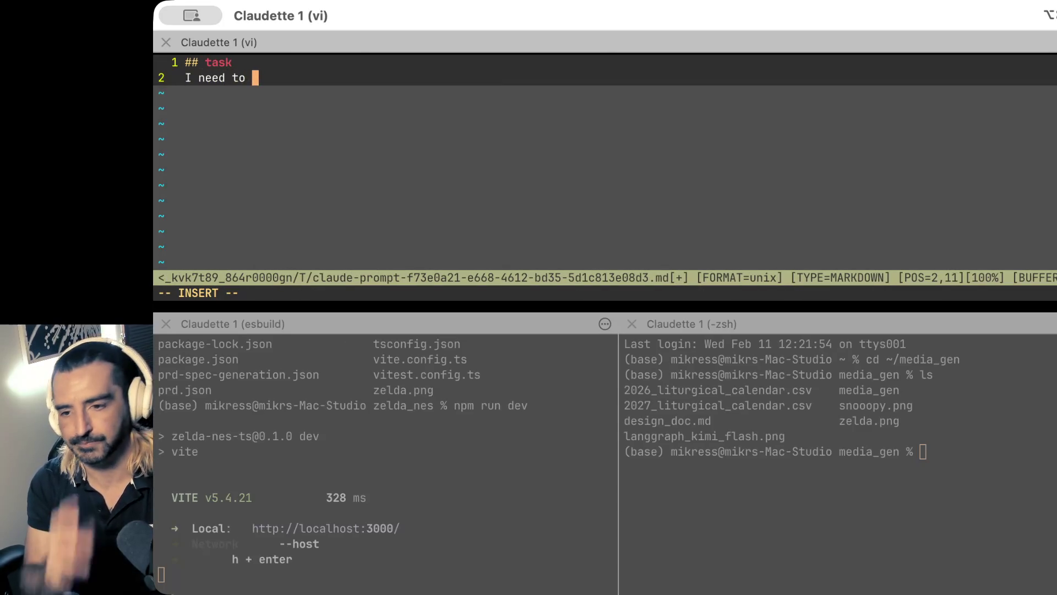
{"action": "key", "text": "BackSpace"}
{"action": "key", "text": "BackSpace"}
{"action": "key", "text": "BackSpace"}
{"action": "type", "text": "wan"}
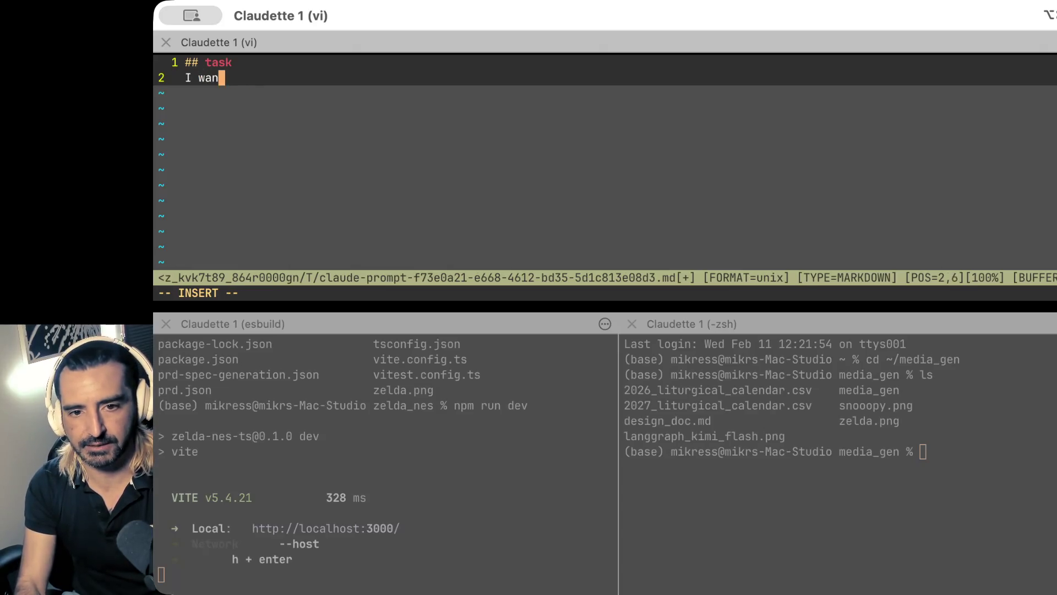
{"action": "type", "text": "t to get the link so"}
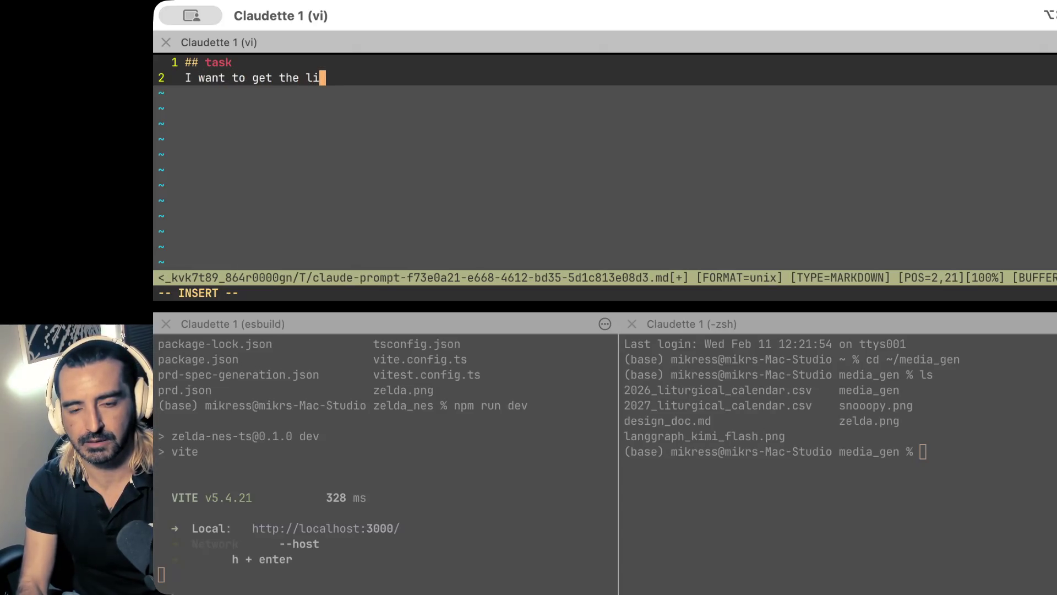
{"action": "key", "text": "BackSpace"}
{"action": "type", "text": "pr"}
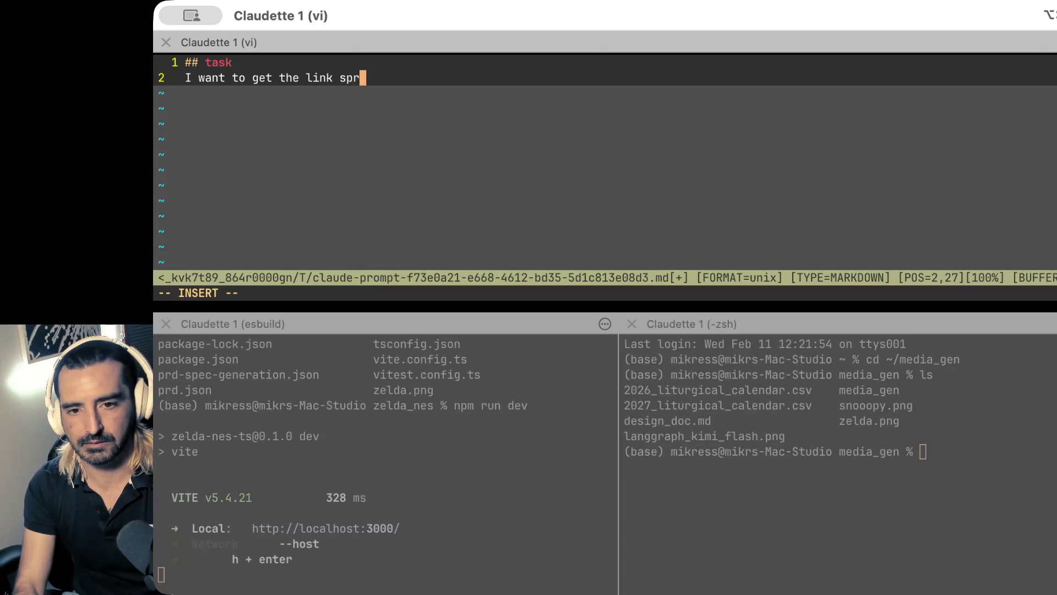
{"action": "type", "text": "ite in from the or"}
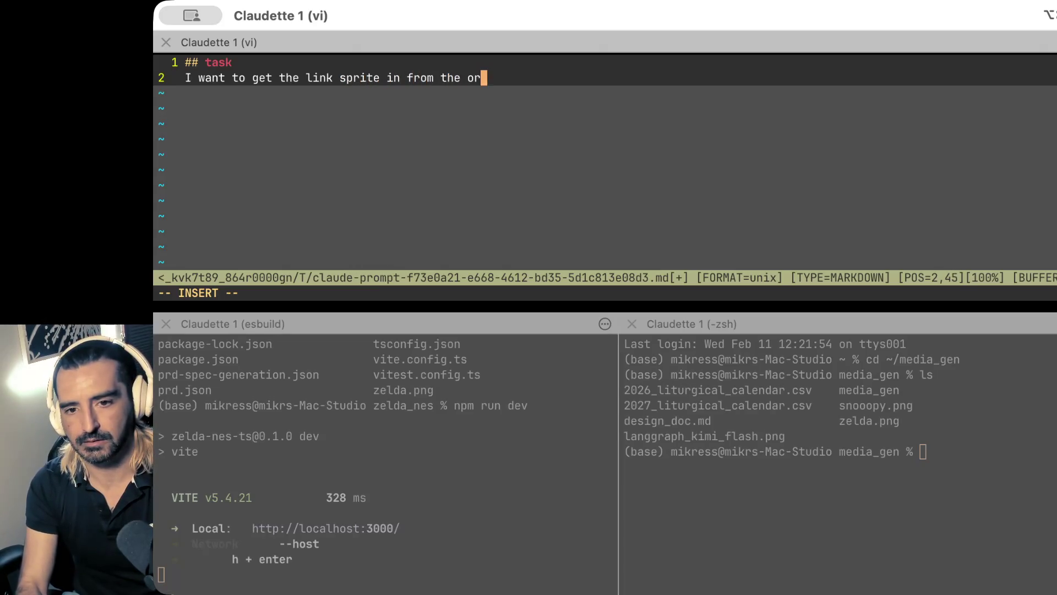
{"action": "type", "text": "ginial nes game"}
{"action": "key", "text": "super+d"}
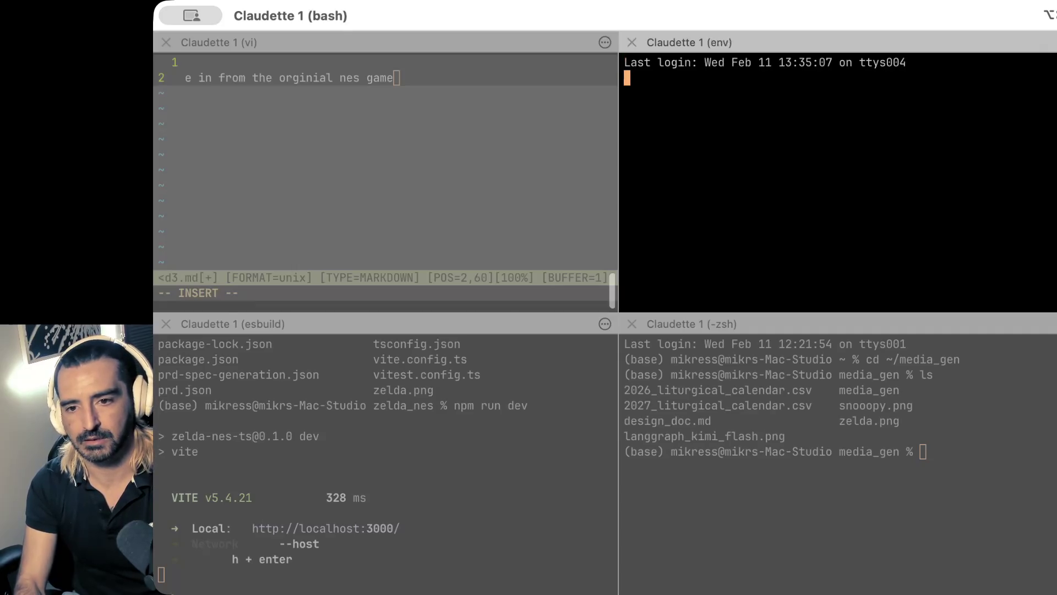
- Change into ~/zelda_nes, list its contents, then bring up the Link sprite sheet in Chrome
{"action": "type", "text": "cd ~/zels"}
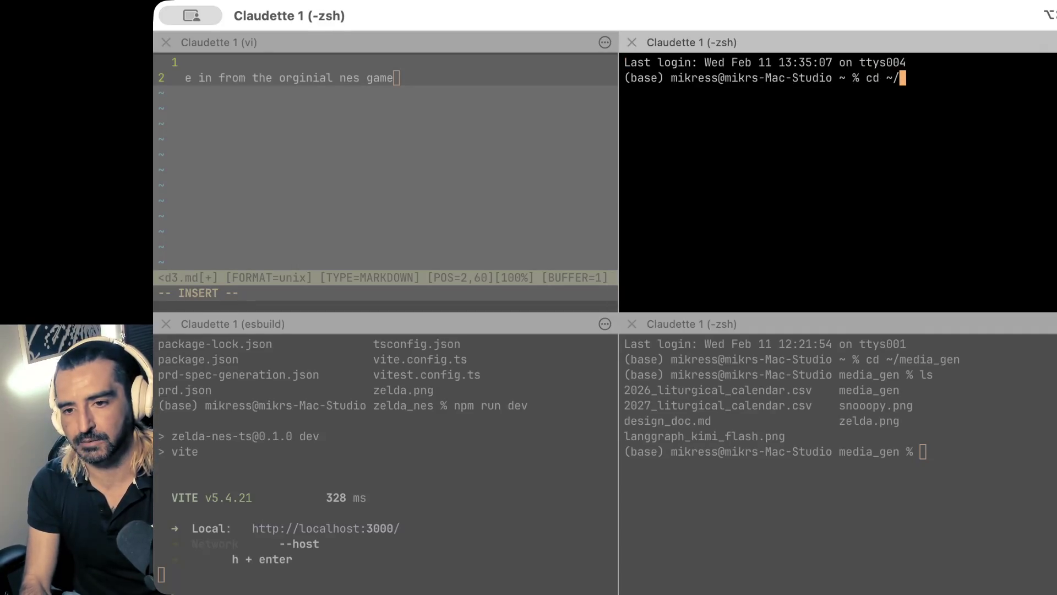
{"action": "key", "text": "BackSpace"}
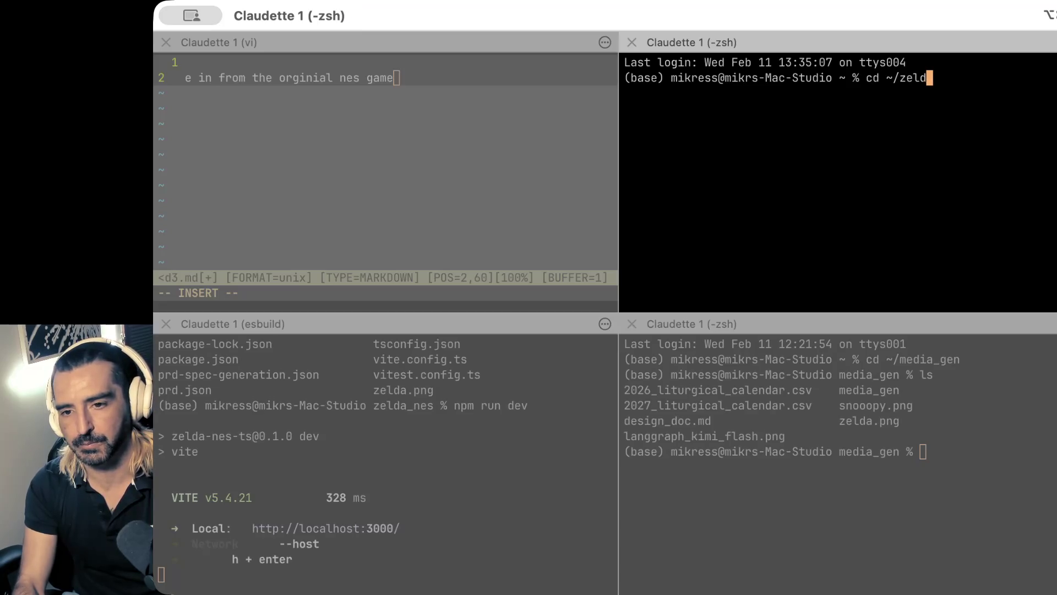
{"action": "key", "text": "Tab"}
{"action": "key", "text": "Return"}
{"action": "type", "text": "ls"}
{"action": "key", "text": "Return"}
{"action": "type", "text": "cd"}
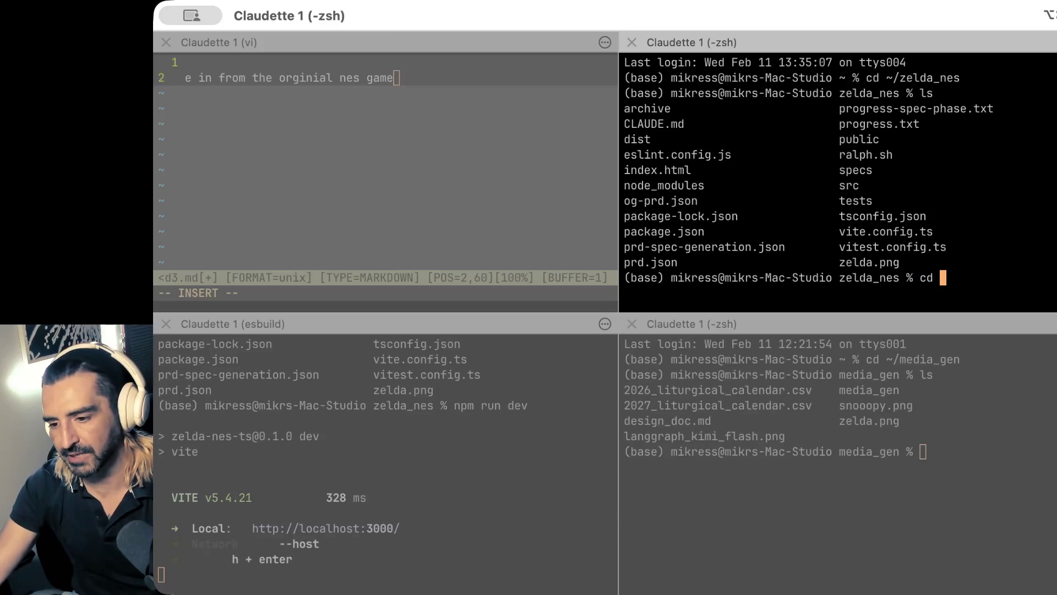
{"action": "key", "text": "super+Tab"}
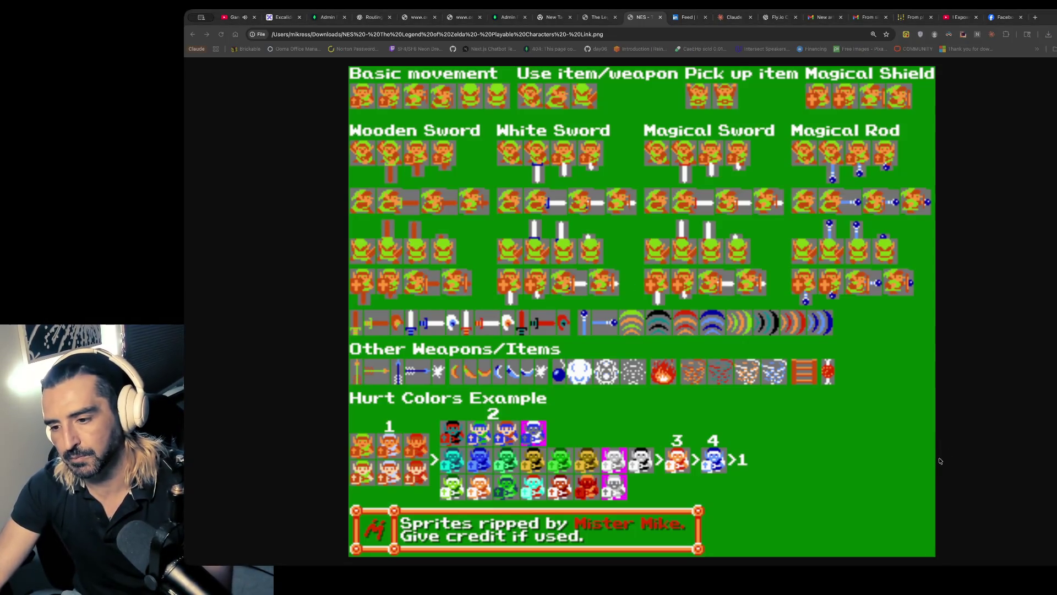
- Close the extra zelda_nes shell pane in iTerm, returning to the vi prompt's task line
{"action": "key", "text": "super+Tab"}
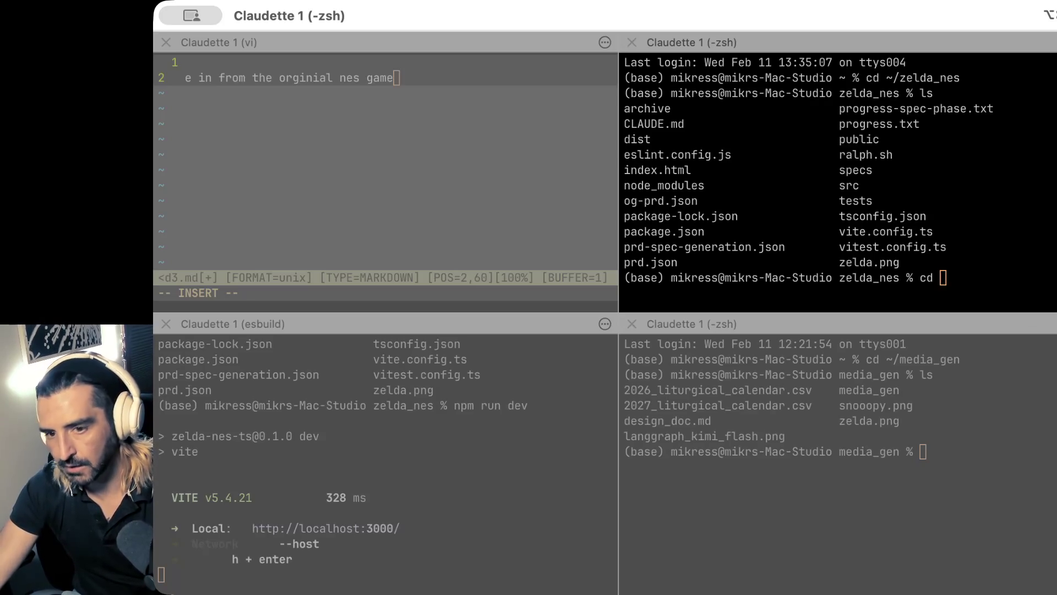
{"action": "left_click", "coordinate": [876, 215]}
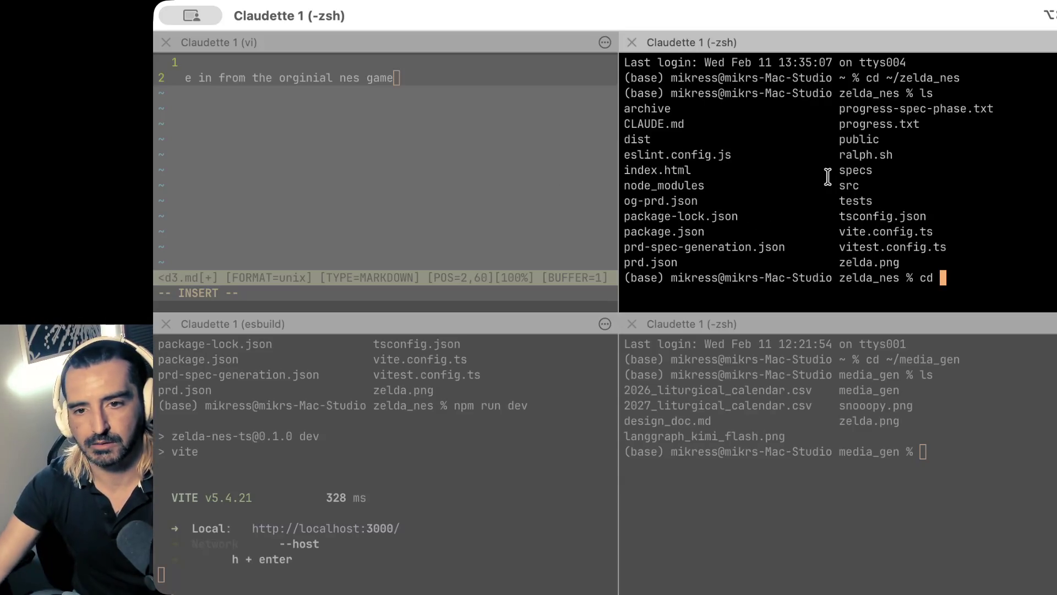
{"action": "left_click", "coordinate": [631, 42]}
{"action": "key", "text": "Escape"}
{"action": "key", "text": "shift+i"}
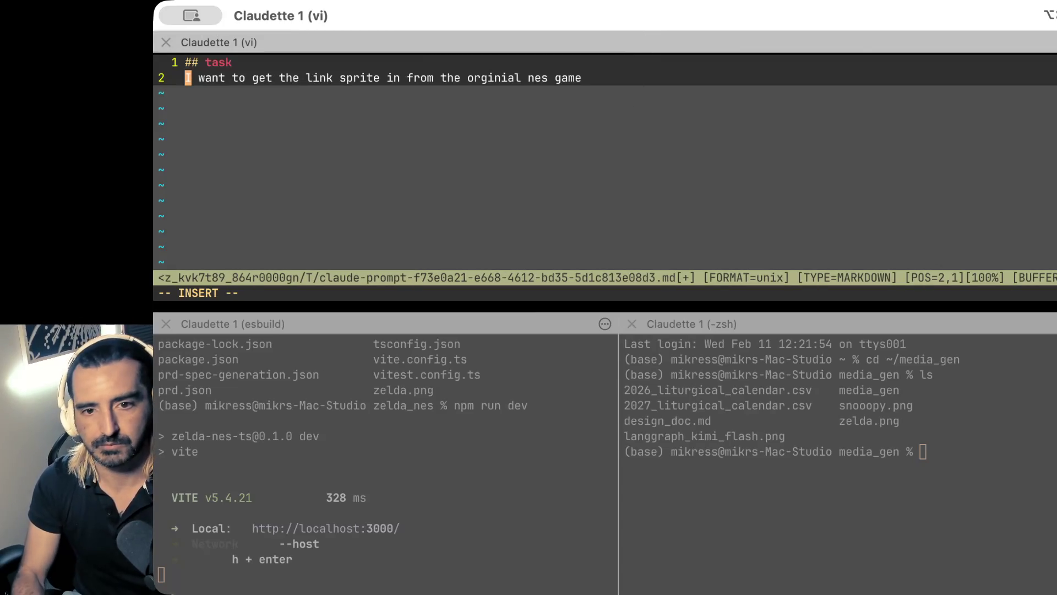
- Add 'They exist in this repo' and 'the name of the file is something like sprite.png.' to the prompt
{"action": "key", "text": "Escape"}
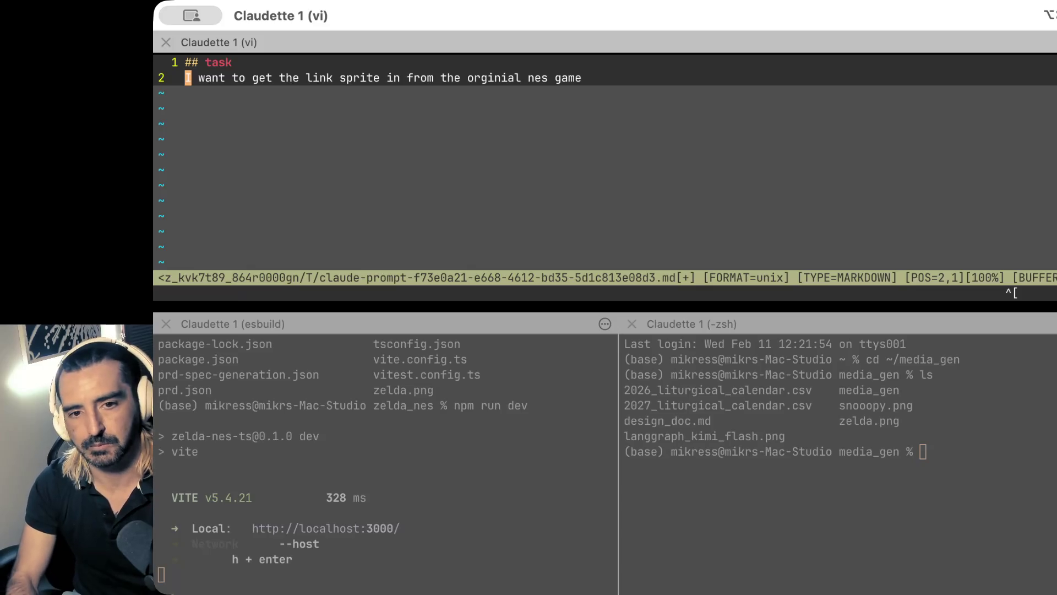
{"action": "key", "text": "shift+a"}
{"action": "type", "text": ". "}
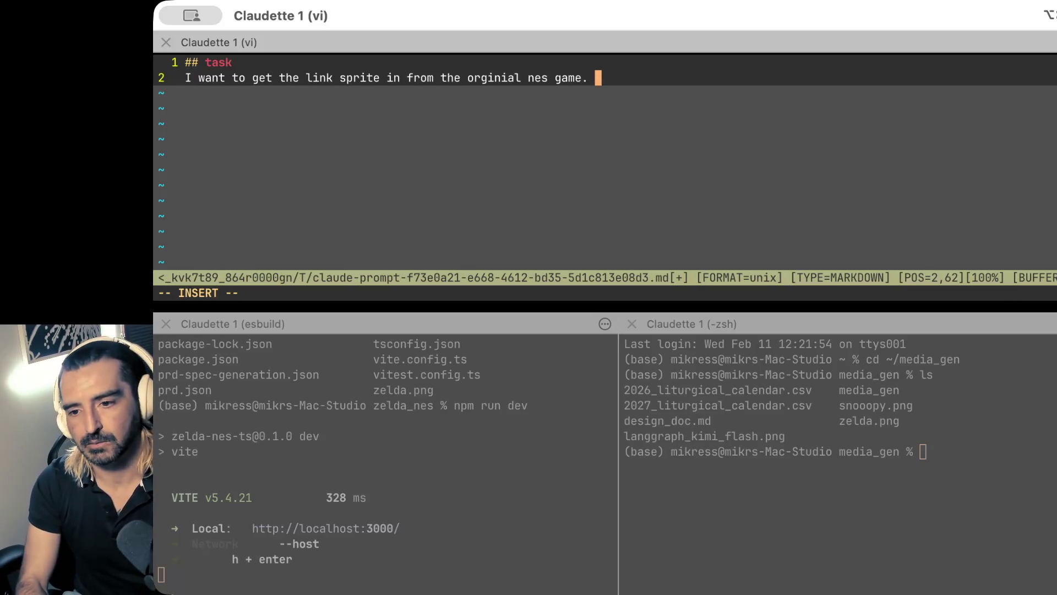
{"action": "type", "text": "They exist in the "}
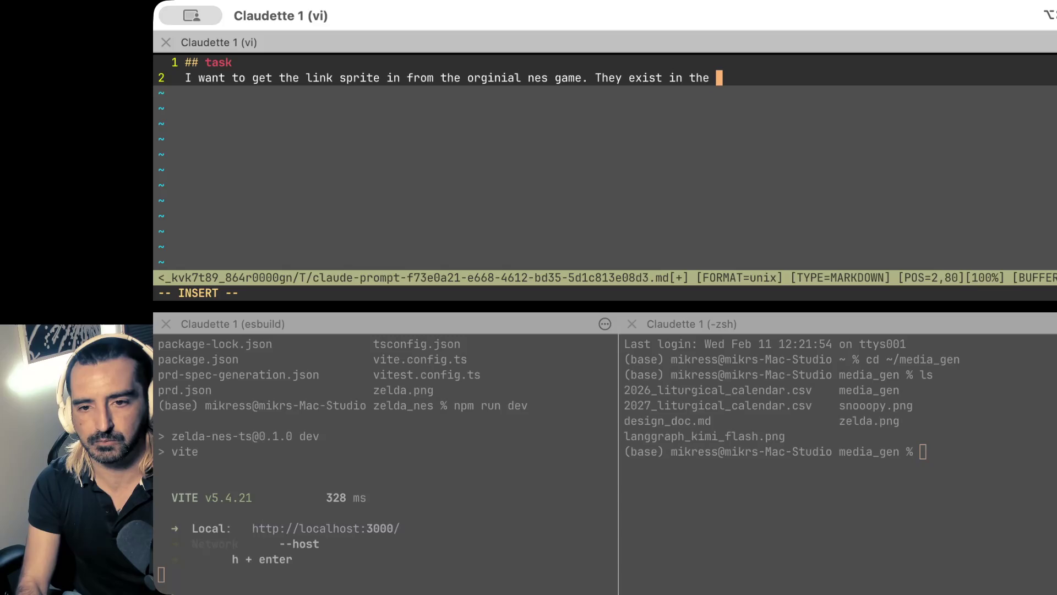
{"action": "key", "text": "BackSpace"}
{"action": "key", "text": "BackSpace"}
{"action": "type", "text": "is repo"}
{"action": "key", "text": "Return"}
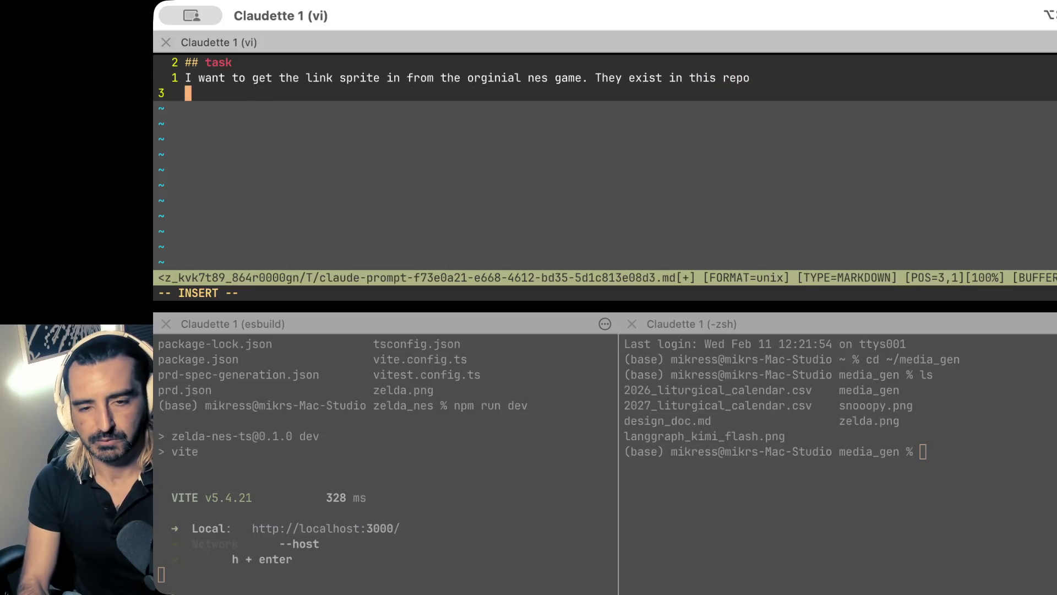
{"action": "type", "text": "the n"}
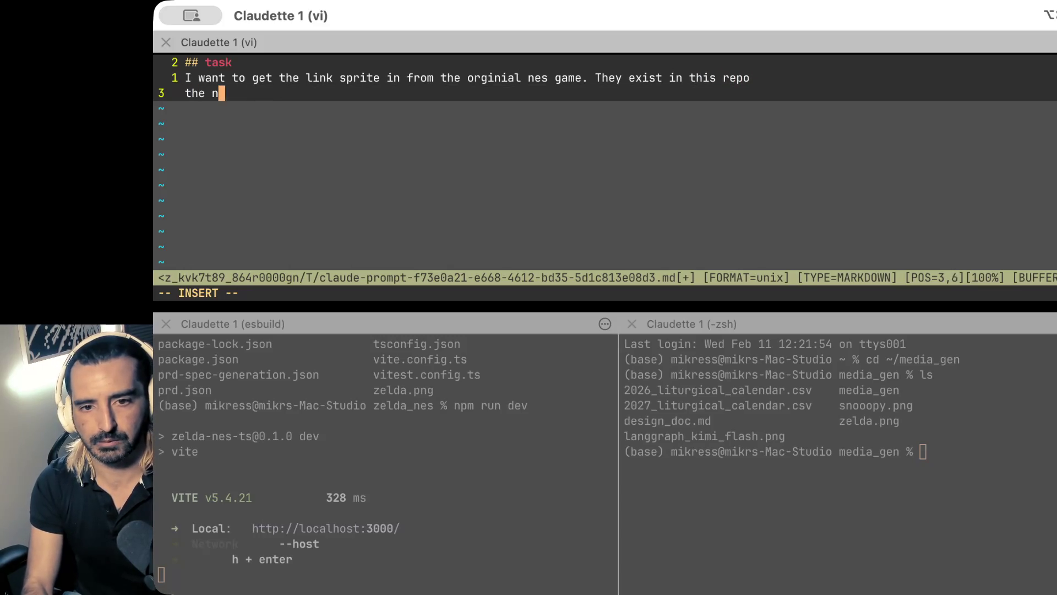
{"action": "type", "text": "ame of the file is som"}
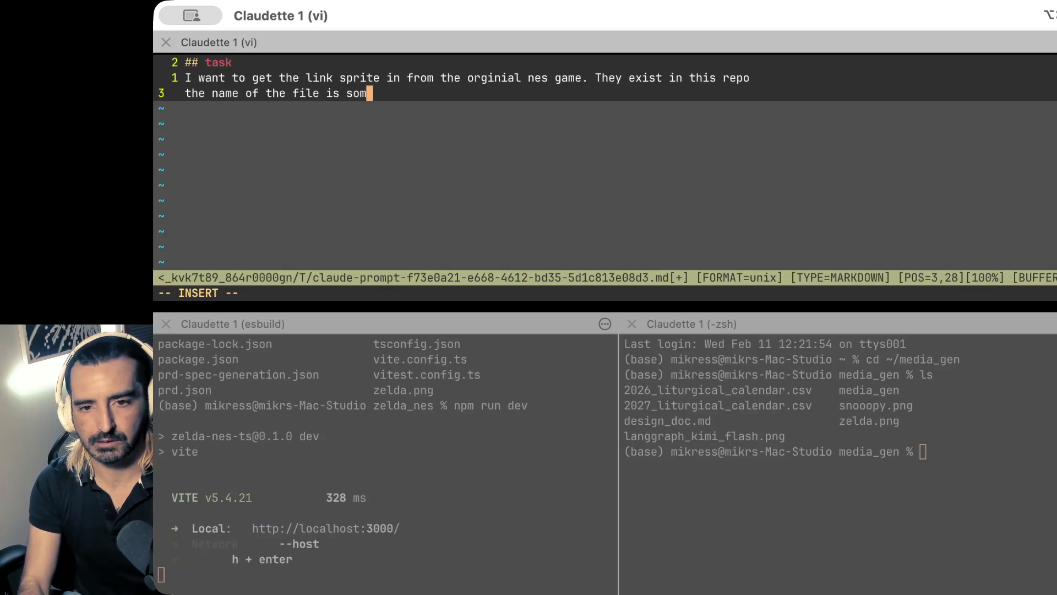
{"action": "type", "text": "ething like sprite"}
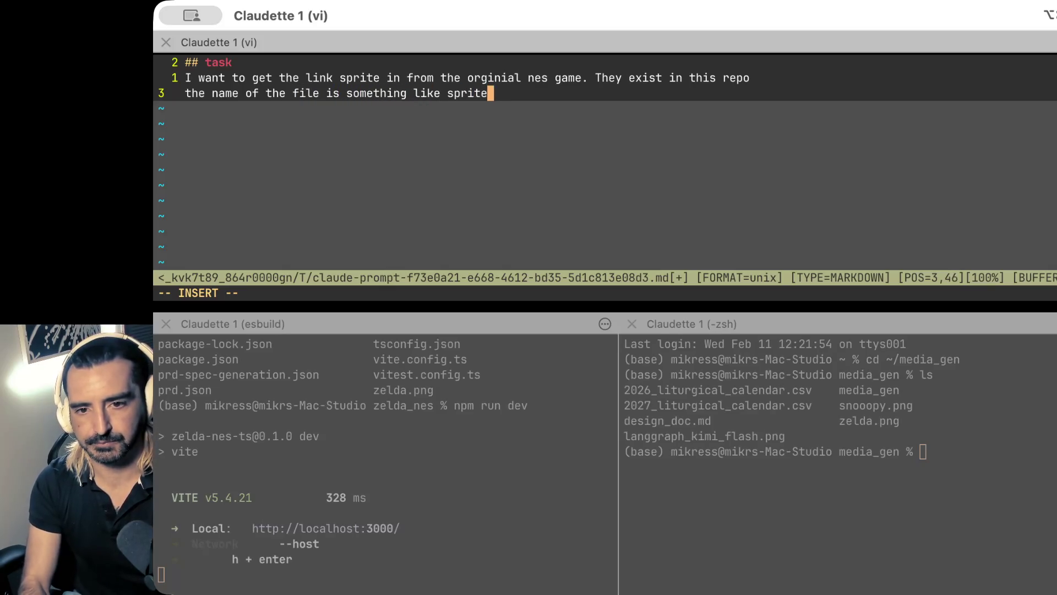
{"action": "type", "text": ".png."}
{"action": "key", "text": "Return"}
{"action": "key", "text": "Return"}
- Add that the png includes many sprites for Link, asking how to get them into the application
{"action": "type", "text": "Thje"}
{"action": "key", "text": "BackSpace"}
{"action": "key", "text": "BackSpace"}
{"action": "key", "text": "BackSpace"}
{"action": "type", "text": "he "}
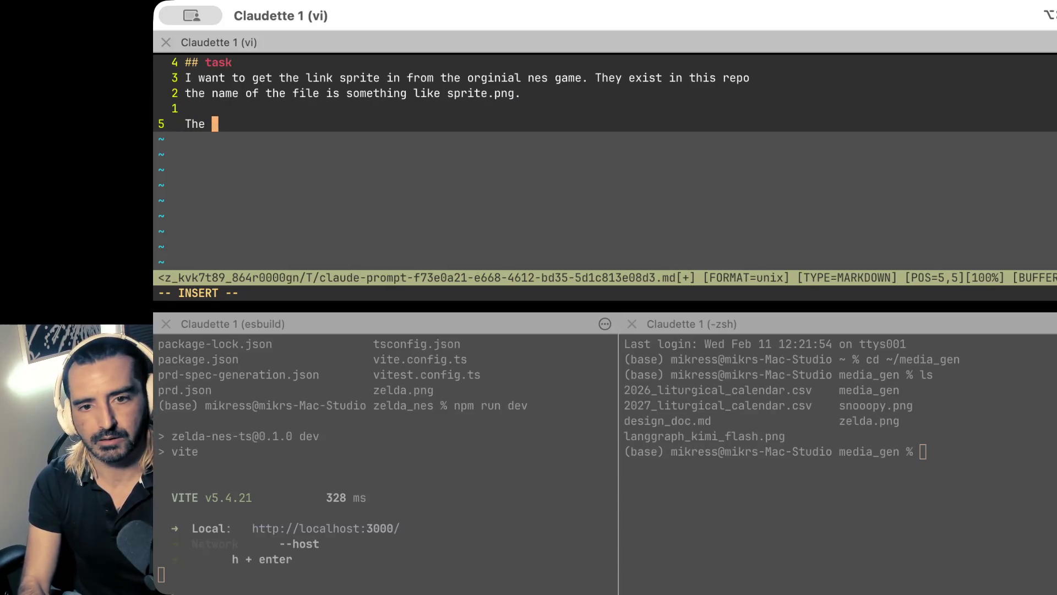
{"action": "type", "text": "png is"}
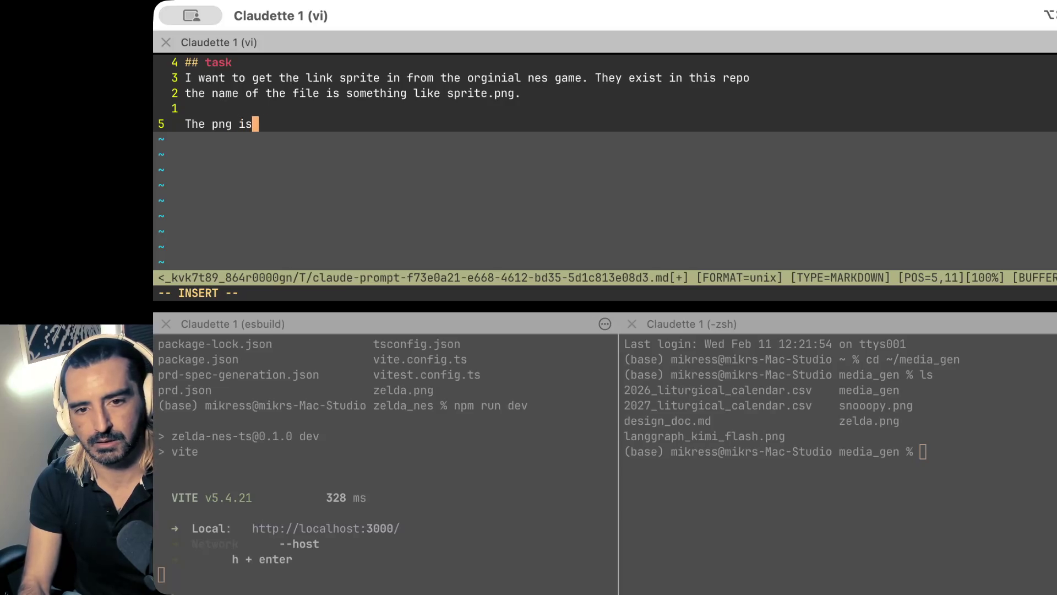
{"action": "type", "text": ", however, a "}
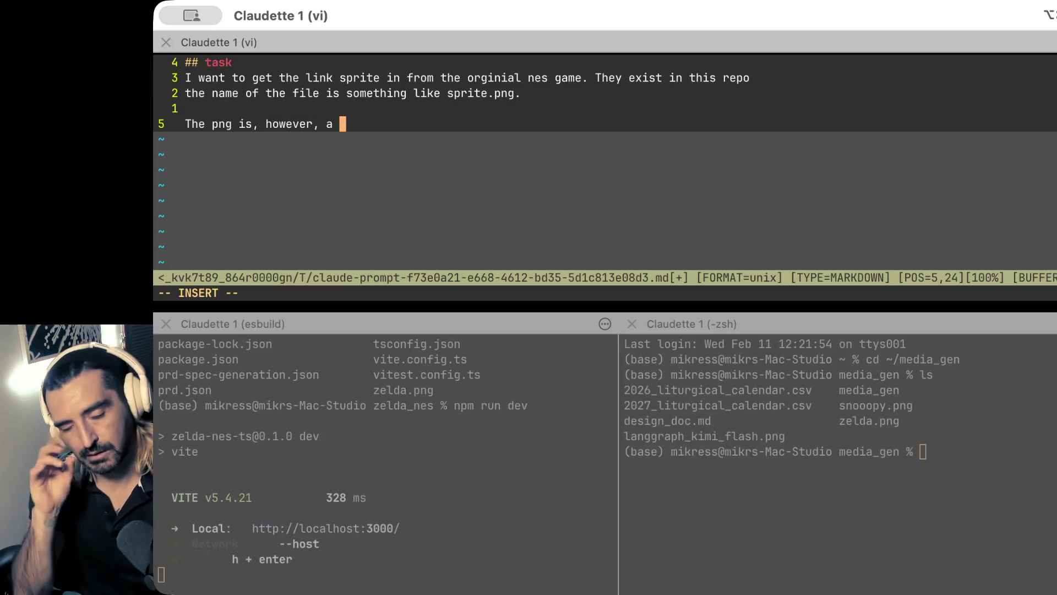
{"action": "type", "text": "a"}
{"action": "key", "text": "BackSpace"}
{"action": "key", "text": "BackSpace"}
{"action": "key", "text": "BackSpace"}
{"action": "key", "text": "BackSpace"}
{"action": "key", "text": "BackSpace"}
{"action": "key", "text": "BackSpace"}
{"action": "type", "text": "however, includes many sprites for link"}
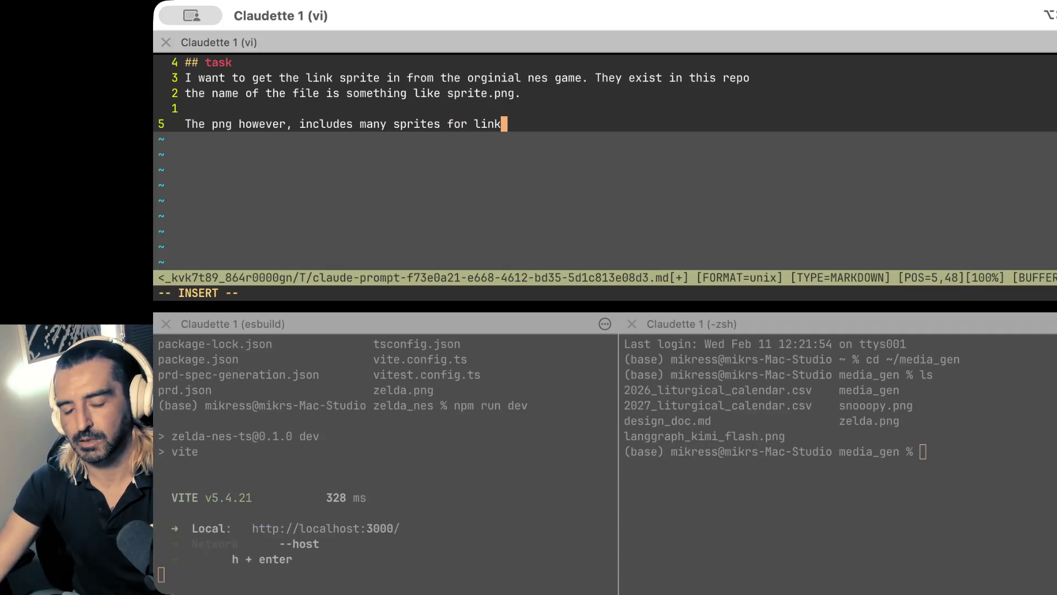
{"action": "type", "text": ". I;"}
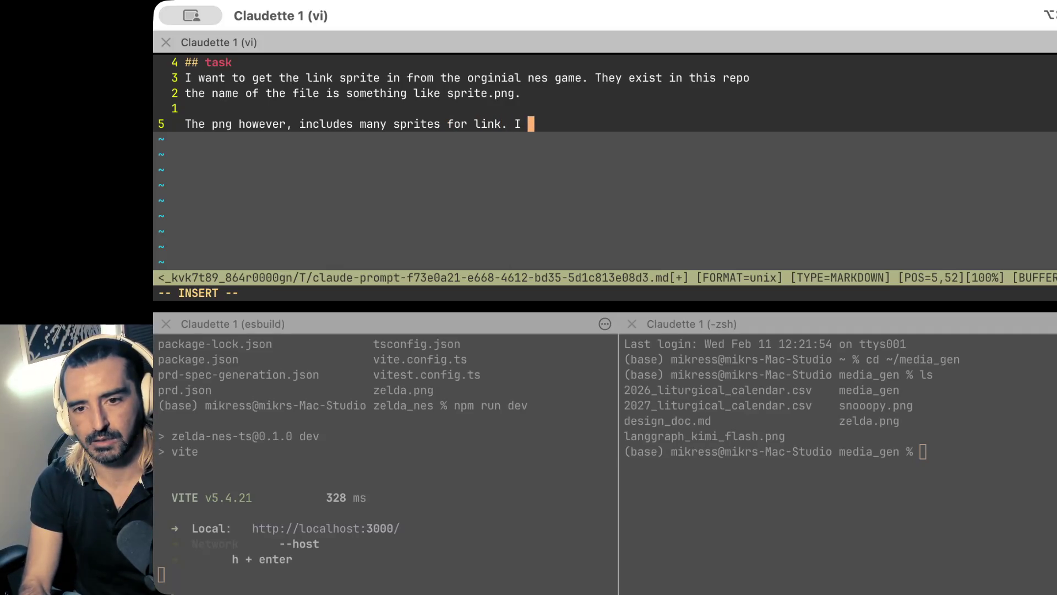
{"action": "key", "text": "BackSpace"}
{"action": "type", "text": "'d"}
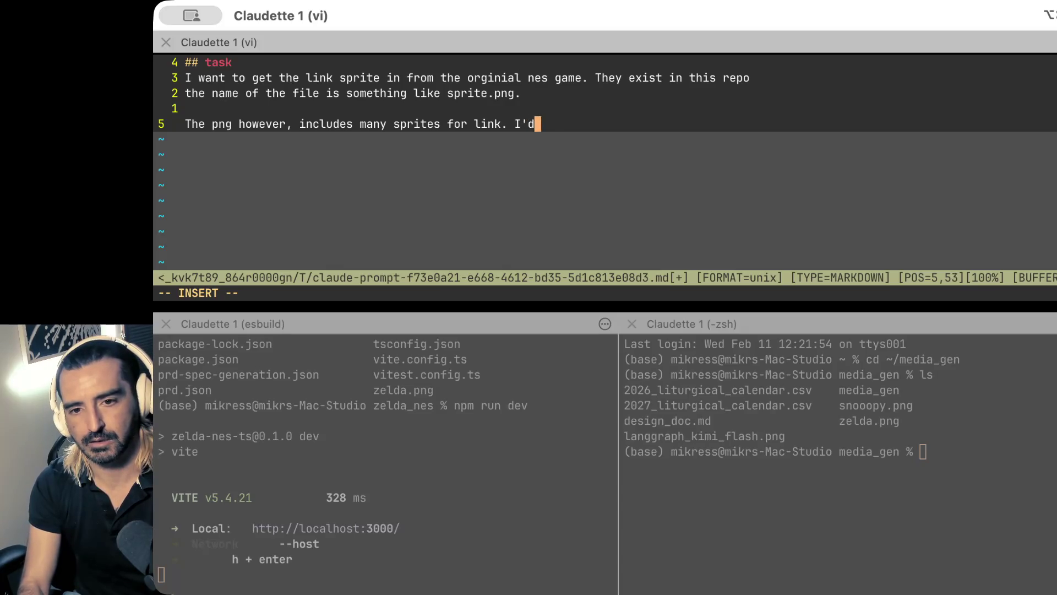
{"action": "type", "text": " like you to advi"}
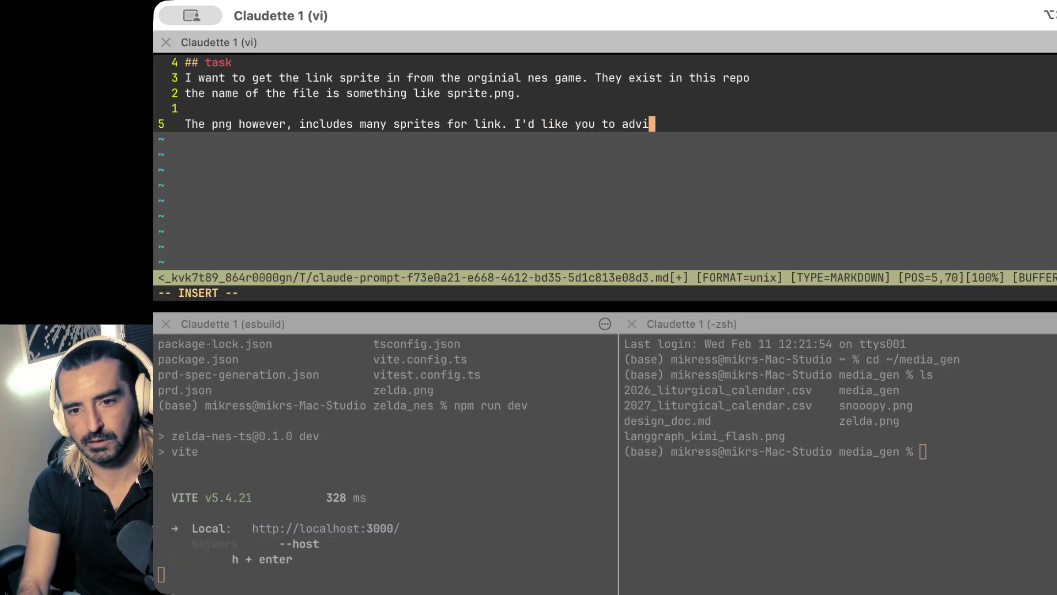
{"action": "type", "text": "se on how to get it"}
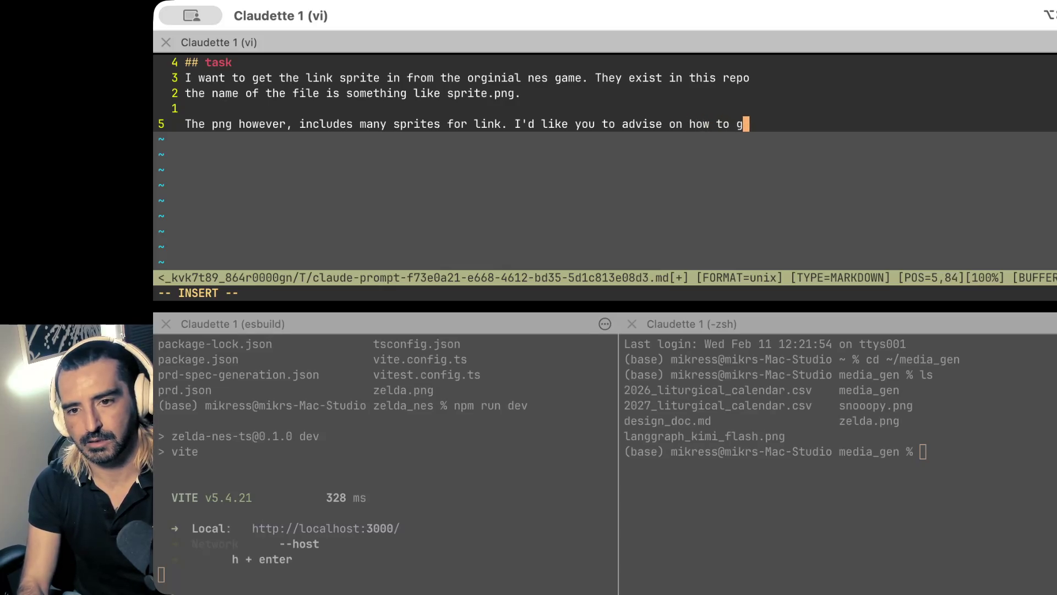
{"action": "key", "text": "BackSpace"}
{"action": "key", "text": "BackSpace"}
{"action": "type", "text": "the s"}
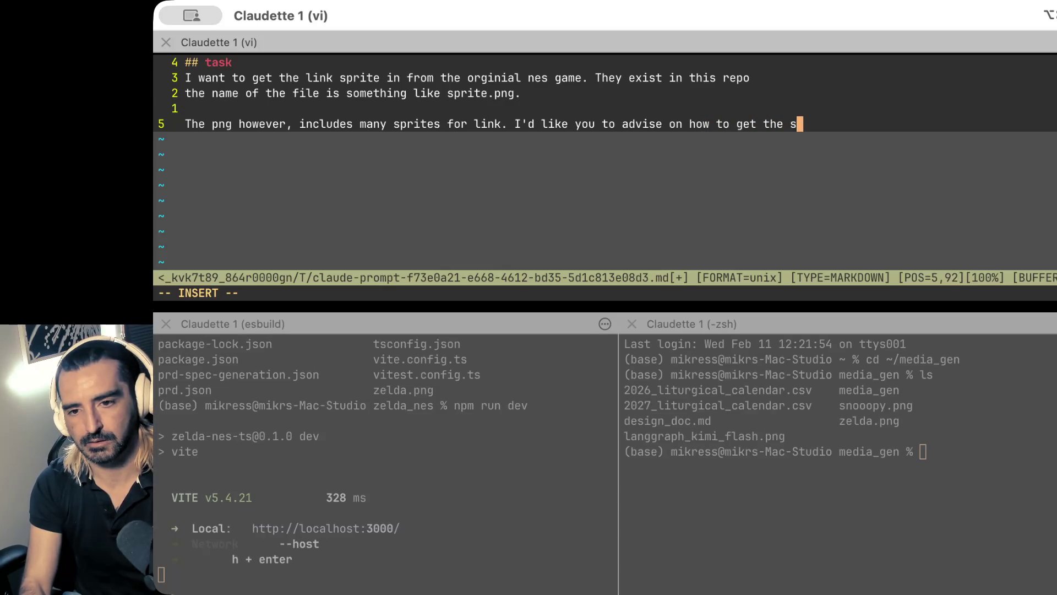
{"action": "type", "text": "prites out "}
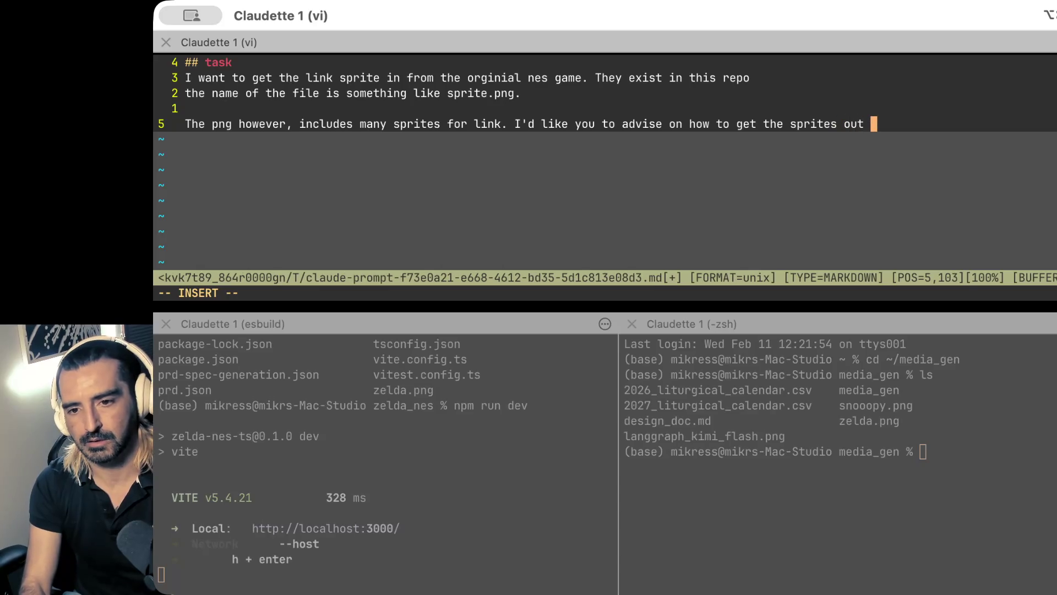
{"action": "type", "text": "of the .png "}
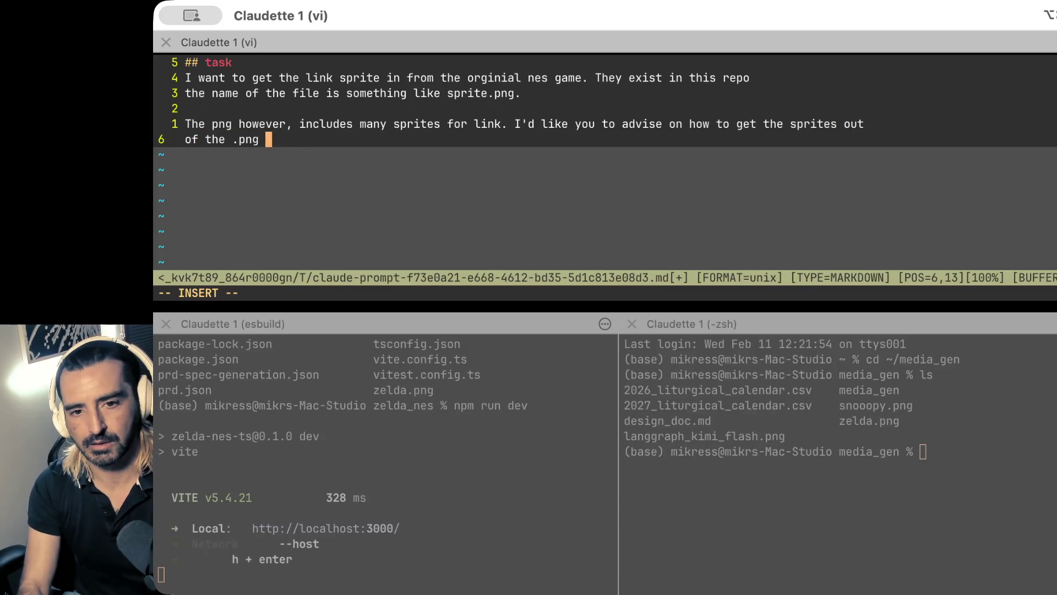
{"action": "type", "text": "and into the application"}
- Save the prompt with :wq to submit it to Claude Code, then switch to the browser
{"action": "key", "text": "Escape"}
{"action": "type", "text": ":"}
{"action": "type", "text": "wq"}
{"action": "key", "text": "Return"}
{"action": "key", "text": "Return"}
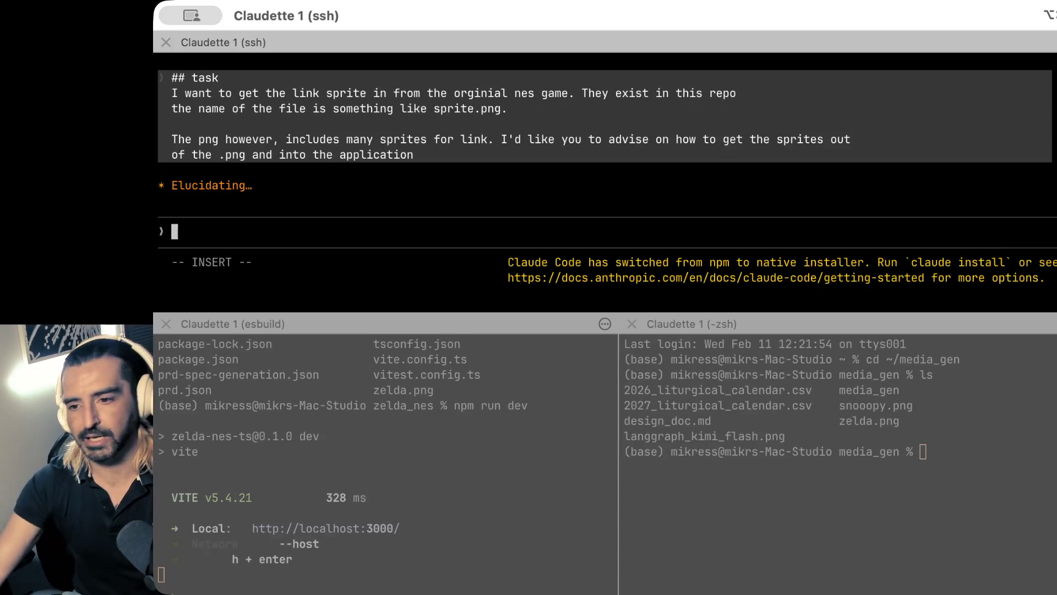
{"action": "key", "text": "super+Tab"}
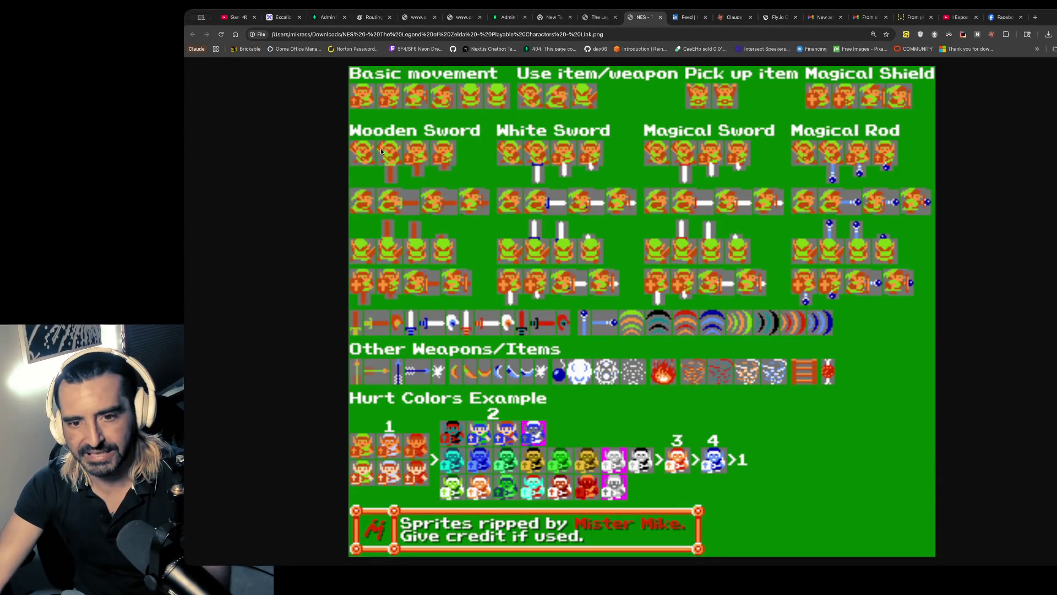
- Screenshot the Basic movement row of the Link sprite sheet, then open a new Chrome tab
{"action": "key", "text": "super+shift+4"}
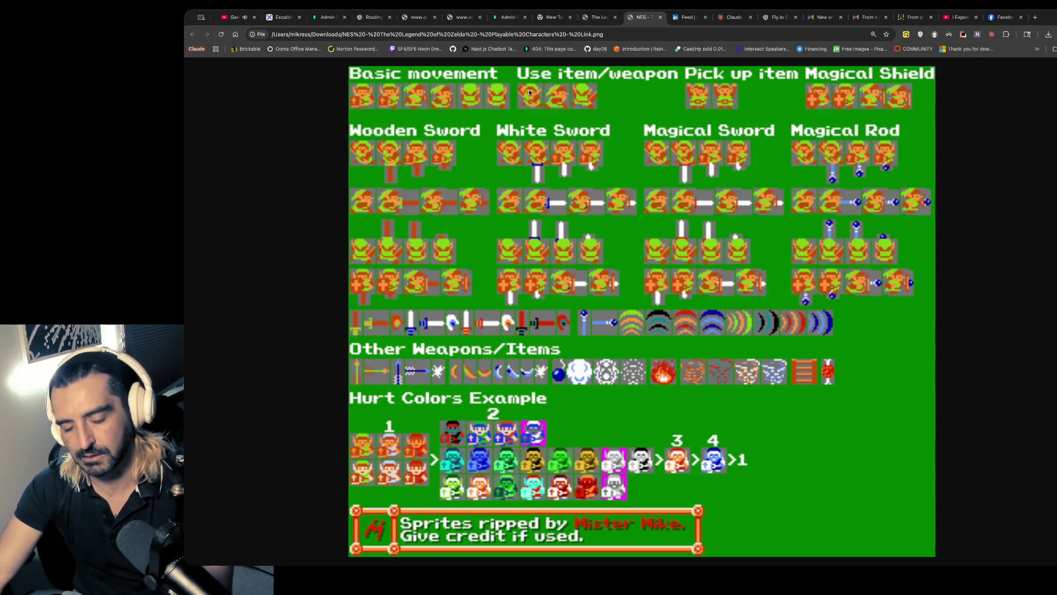
{"action": "key", "text": "super+shift+4"}
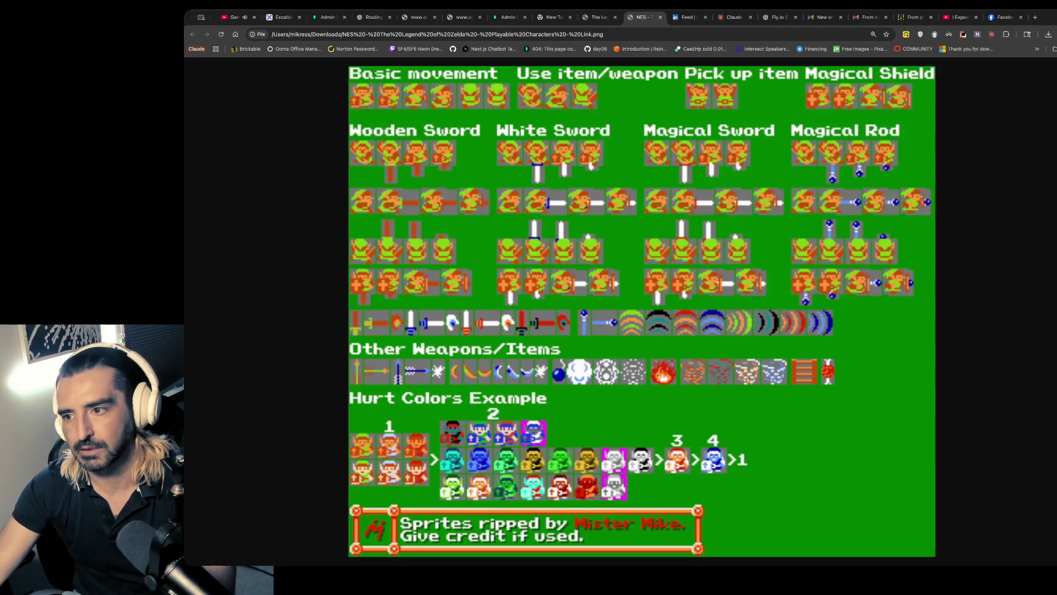
{"action": "left_click", "coordinate": [1036, 19]}
- Load chatgpt.com in the new tab
{"action": "type", "text": "c/"}
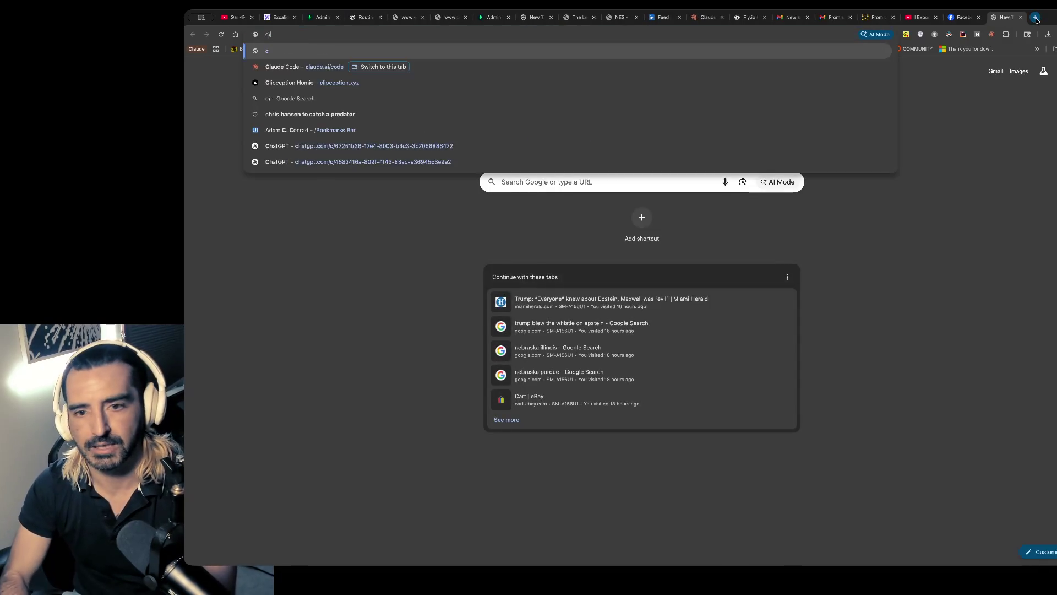
{"action": "key", "text": "Return"}
{"action": "key", "text": "ctrl+l"}
{"action": "type", "text": "chatgpt.com"}
{"action": "key", "text": "Return"}
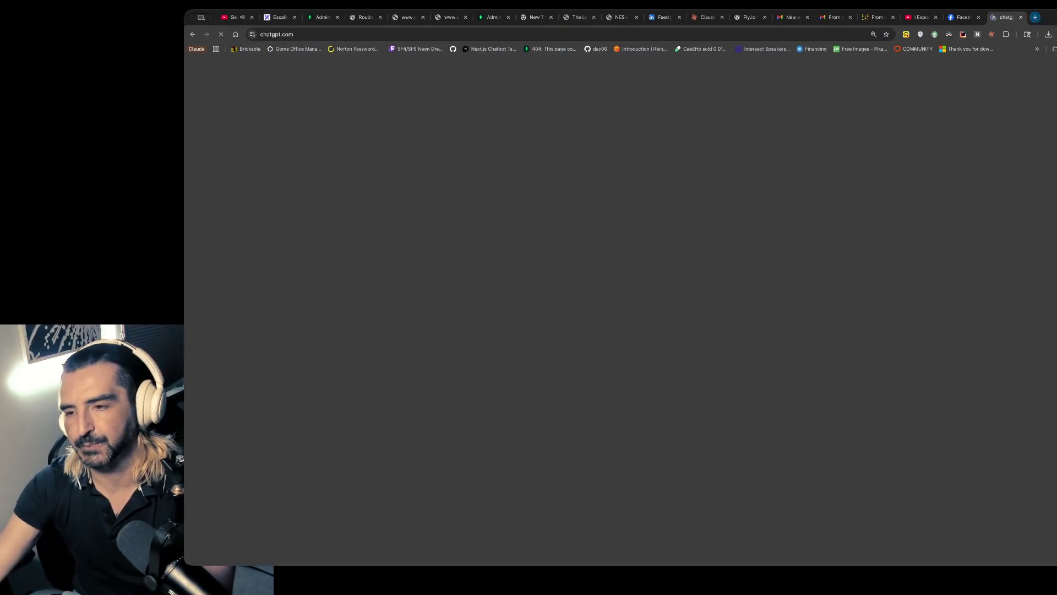
- Find the Link sprite sheet tab, then discard a wrongly attached sprite image from the ChatGPT prompt
{"action": "left_click", "coordinate": [879, 17]}
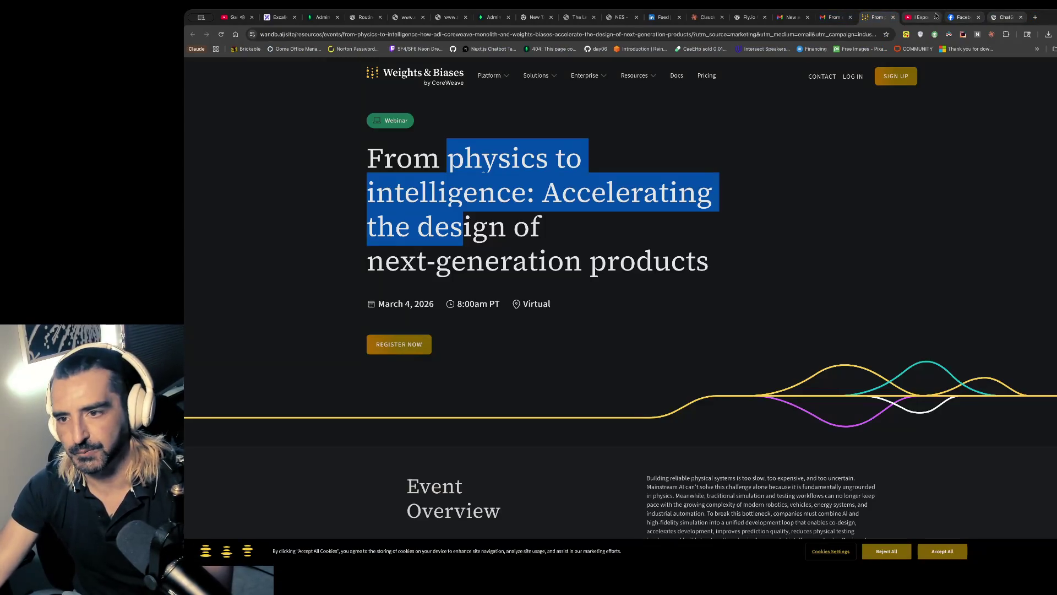
{"action": "left_click", "coordinate": [963, 18]}
{"action": "left_click", "coordinate": [912, 18]}
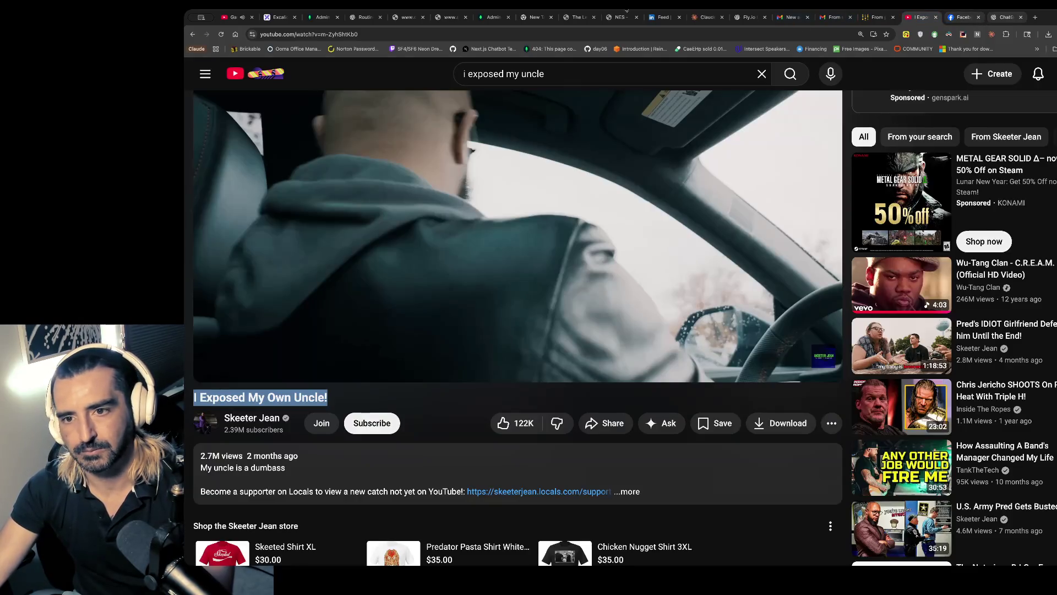
{"action": "left_click", "coordinate": [626, 13]}
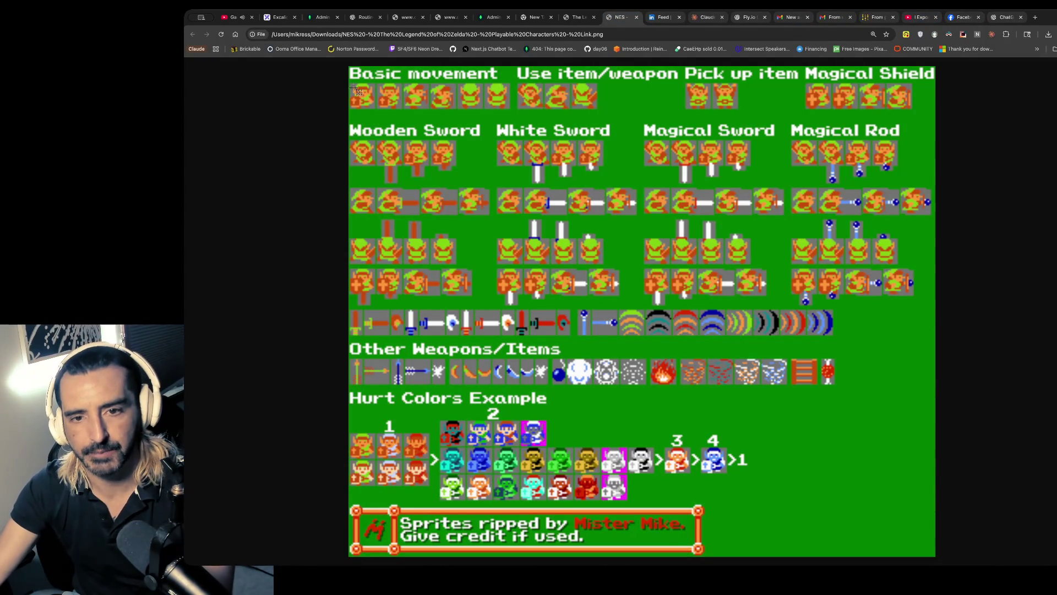
{"action": "left_click", "coordinate": [1012, 17]}
{"action": "left_click_drag", "start_coordinate": [1013, 17], "coordinate": [786, 338]}
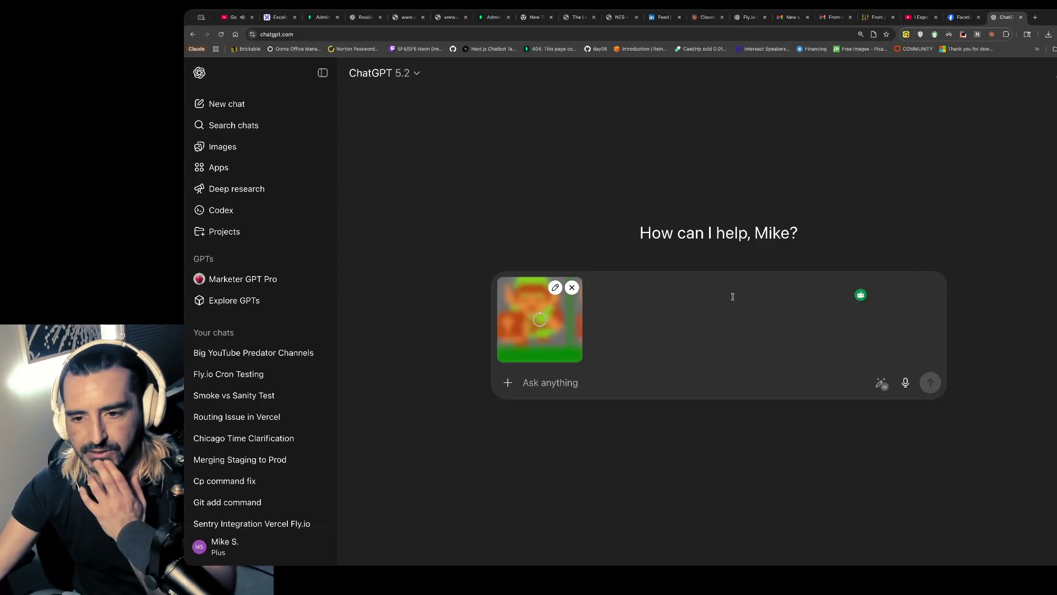
{"action": "left_click", "coordinate": [572, 287]}
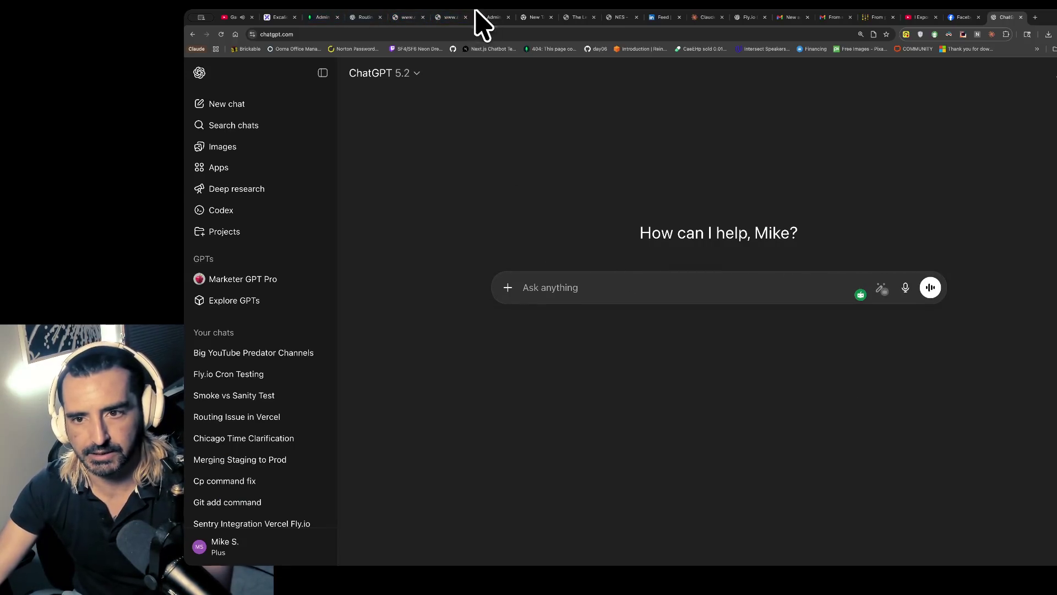
- Close the extra New Tab and return to the empty ChatGPT chat
{"action": "left_click", "coordinate": [578, 17]}
{"action": "left_click", "coordinate": [542, 19]}
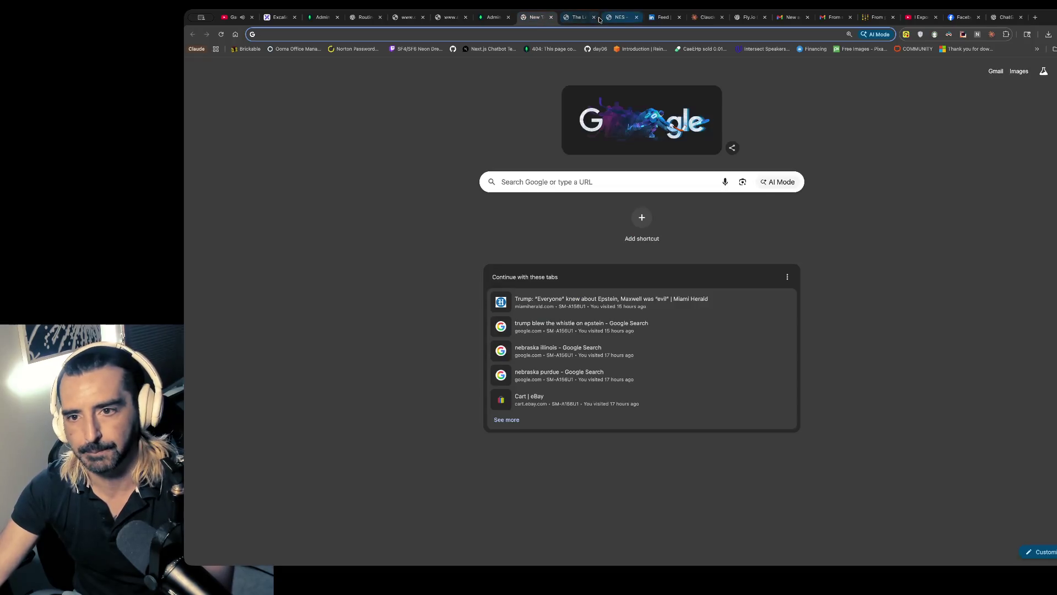
{"action": "left_click", "coordinate": [551, 17]}
{"action": "left_click", "coordinate": [566, 21]}
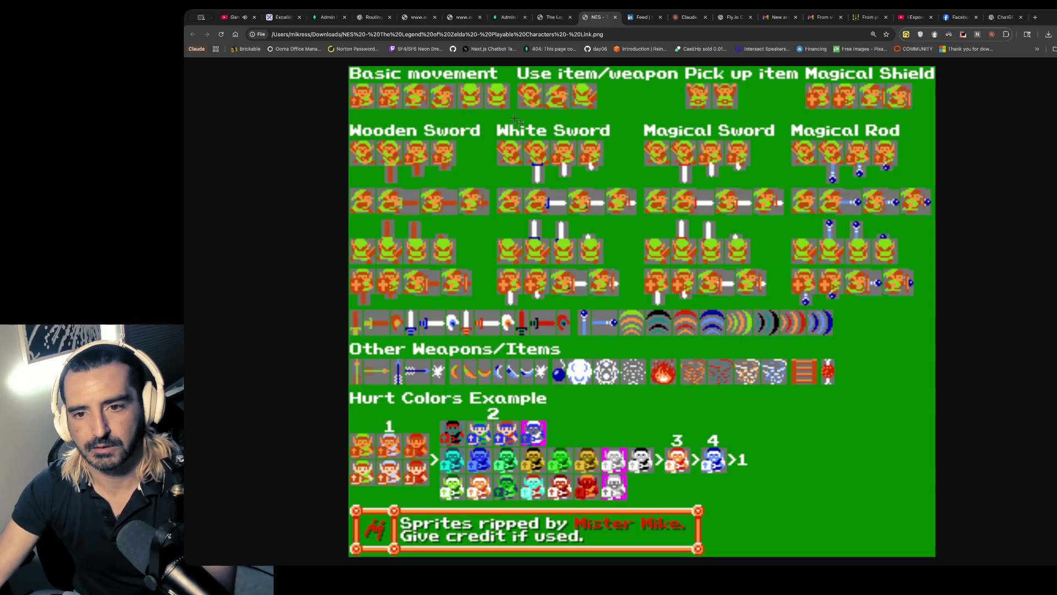
{"action": "left_click", "coordinate": [1001, 17]}
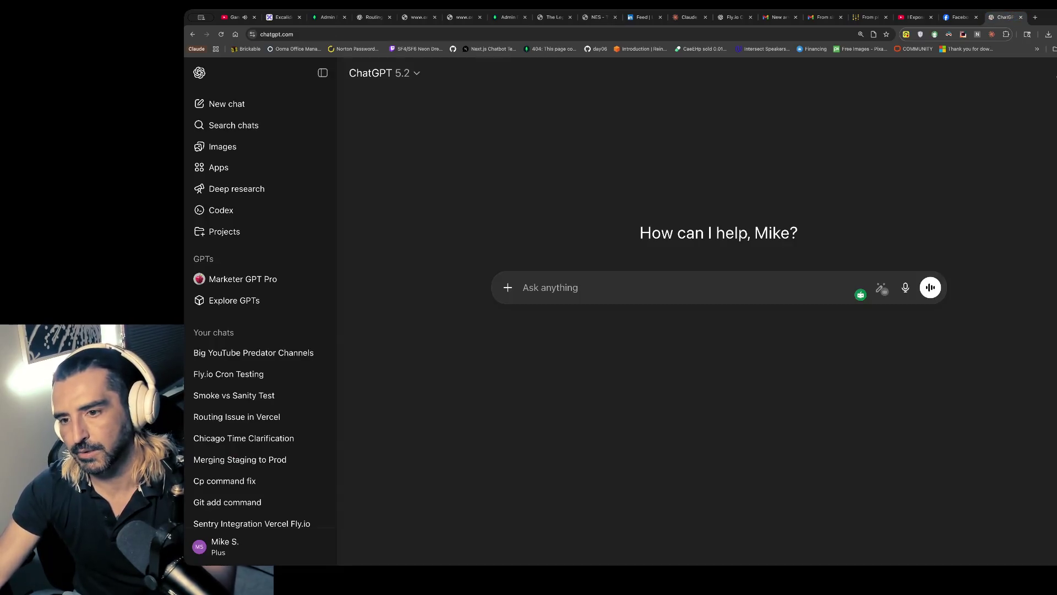
- Attach the Basic movement capture and ask ChatGPT to separate each sprite into its own .png
{"action": "mouse_move", "coordinate": [966, 371]}
{"action": "left_mouse_down"}
{"action": "mouse_move", "coordinate": [798, 251]}
{"action": "mouse_move", "coordinate": [761, 248]}
{"action": "left_mouse_up"}
{"action": "type", "text": "seperate eage a"}
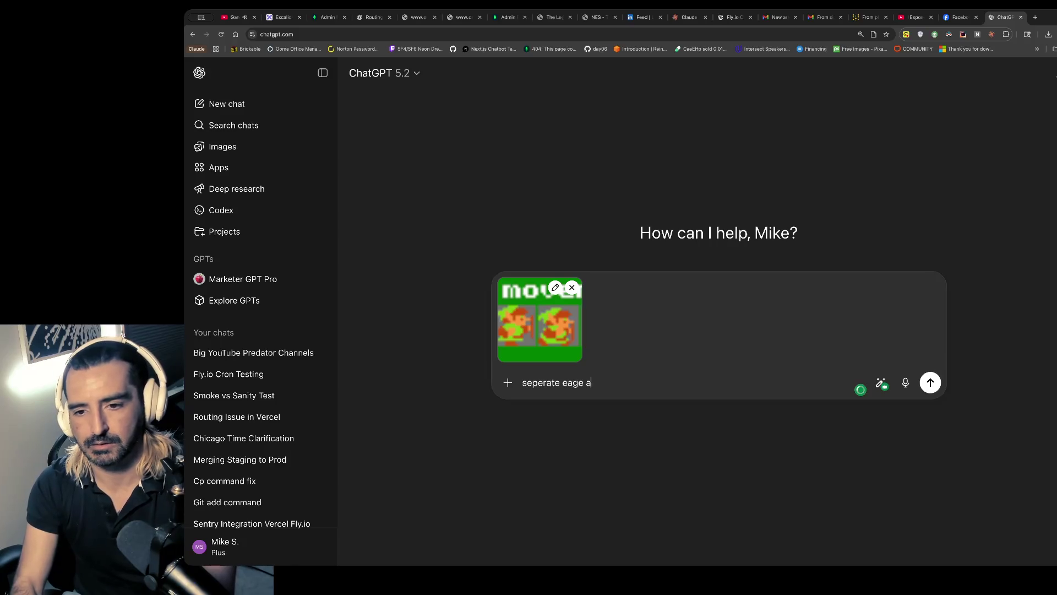
{"action": "key", "text": "BackSpace"}
{"action": "type", "text": "spr"}
{"action": "type", "text": "mage"}
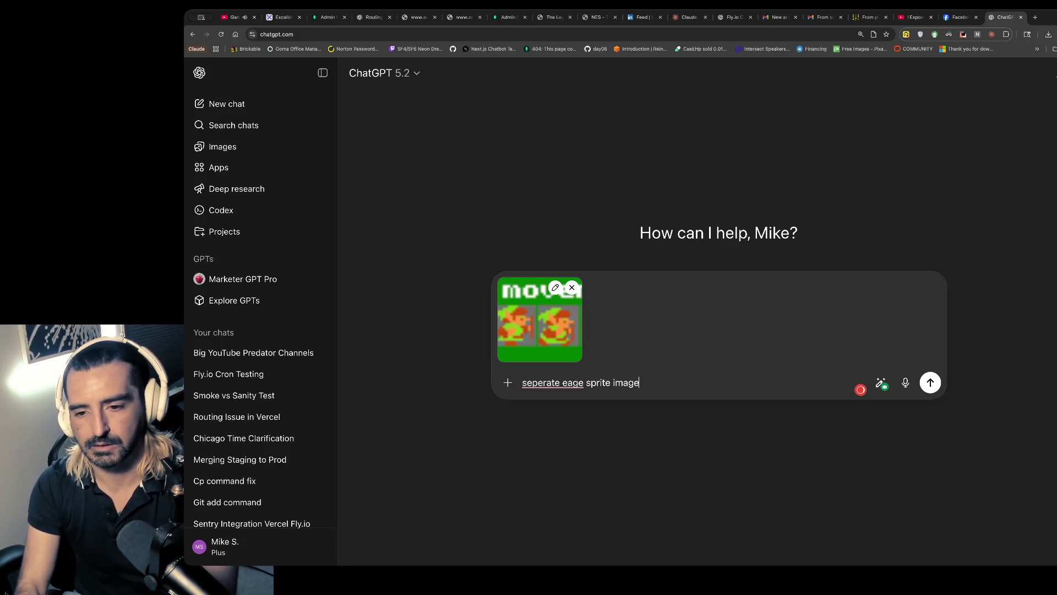
{"action": "type", "text": "tached imag"}
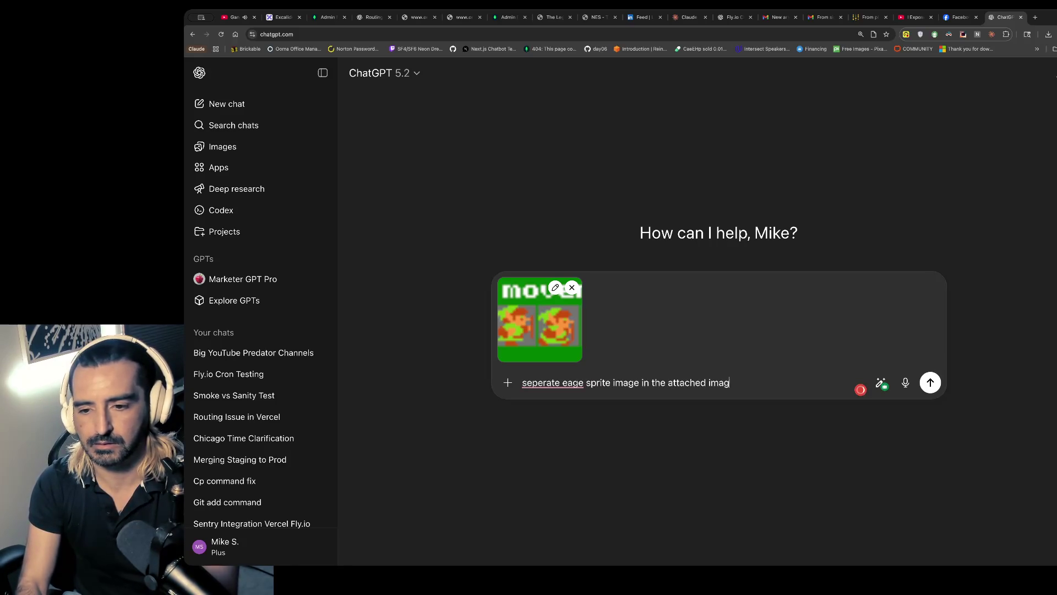
{"action": "type", "text": "to it u"}
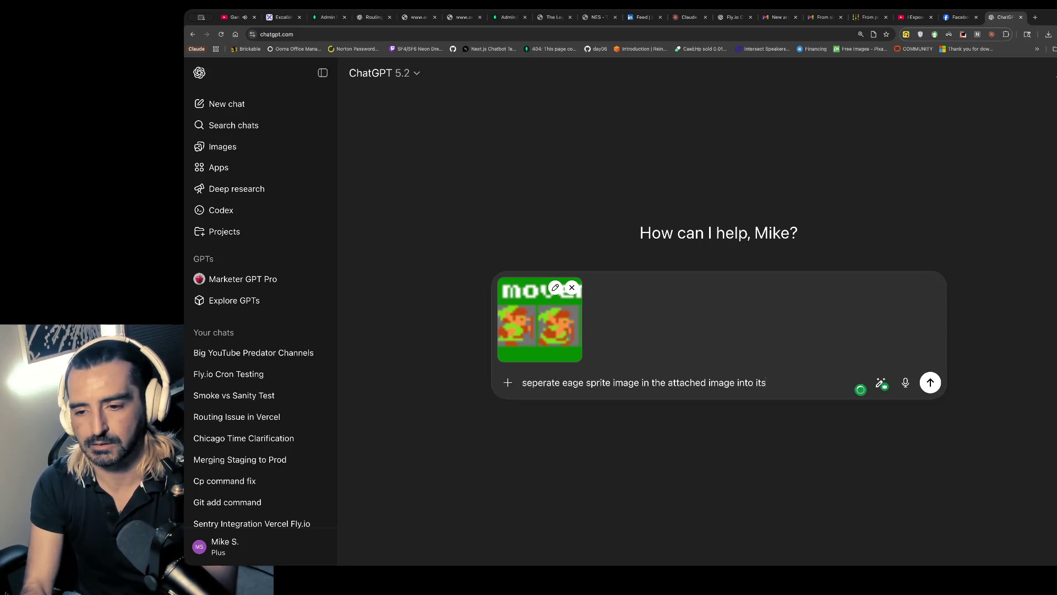
{"action": "type", "text": ".p"}
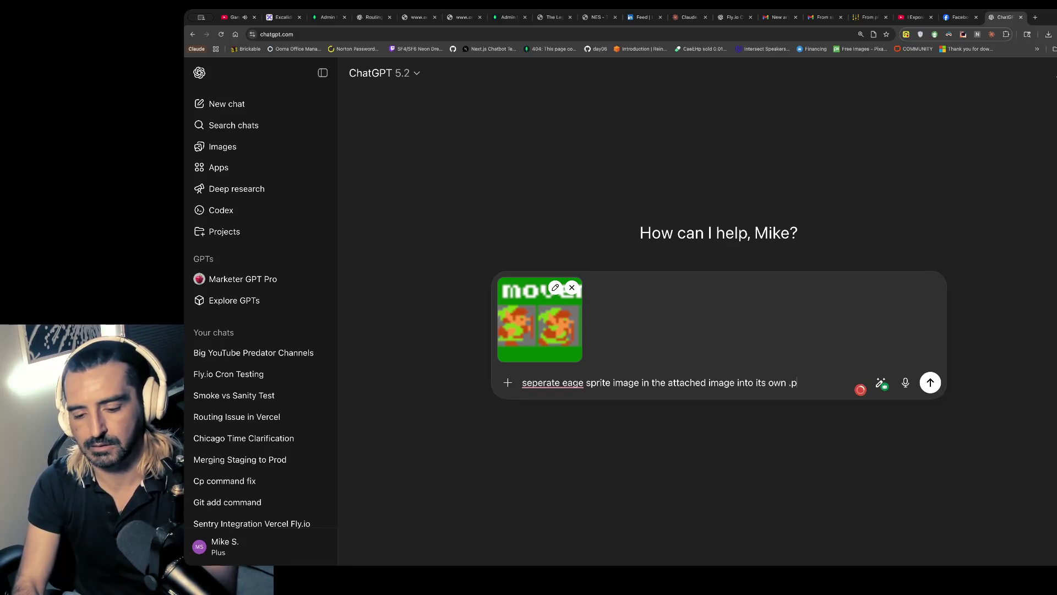
{"action": "type", "text": "e"}
{"action": "key", "text": "Return"}
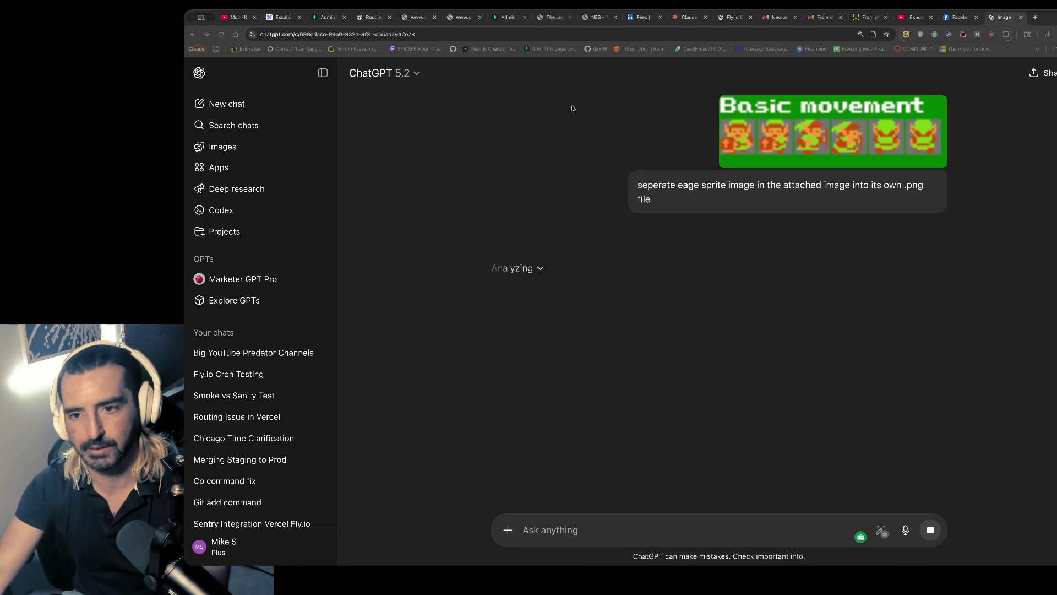
{"action": "left_click", "coordinate": [279, 18]}
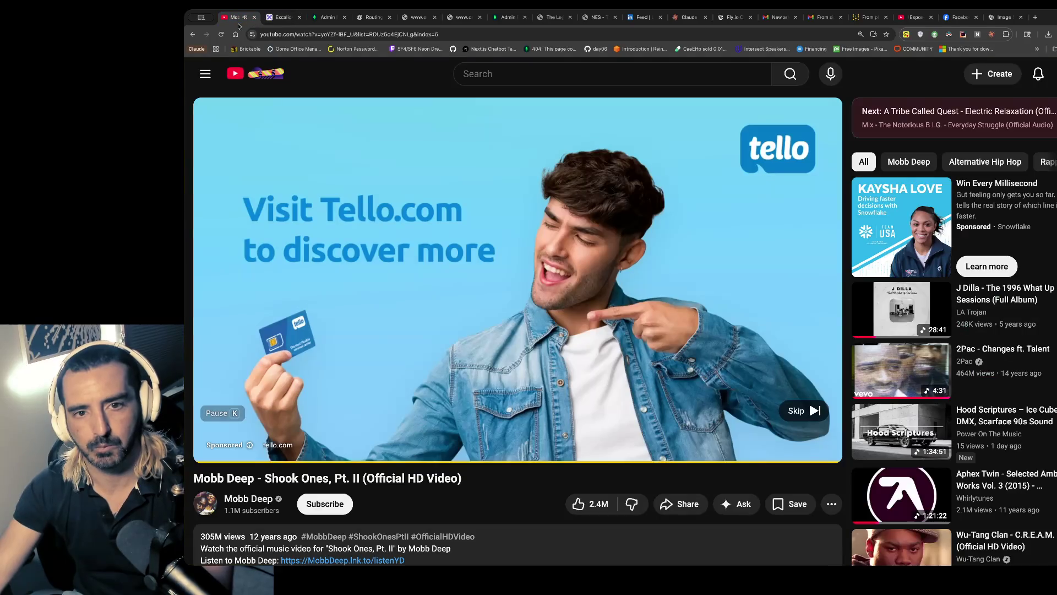
- Skip the ad on the Mobb Deep Shook Ones, Pt. II video, then return to the Excalidraw notes
{"action": "left_click", "coordinate": [234, 17]}
{"action": "left_click", "coordinate": [801, 411]}
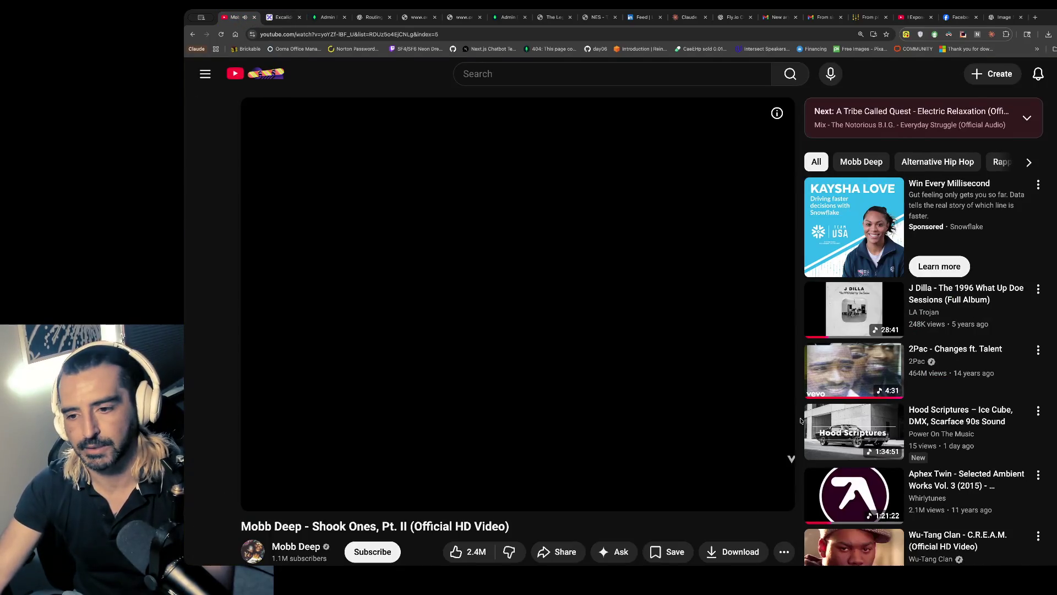
{"action": "left_click", "coordinate": [271, 22]}
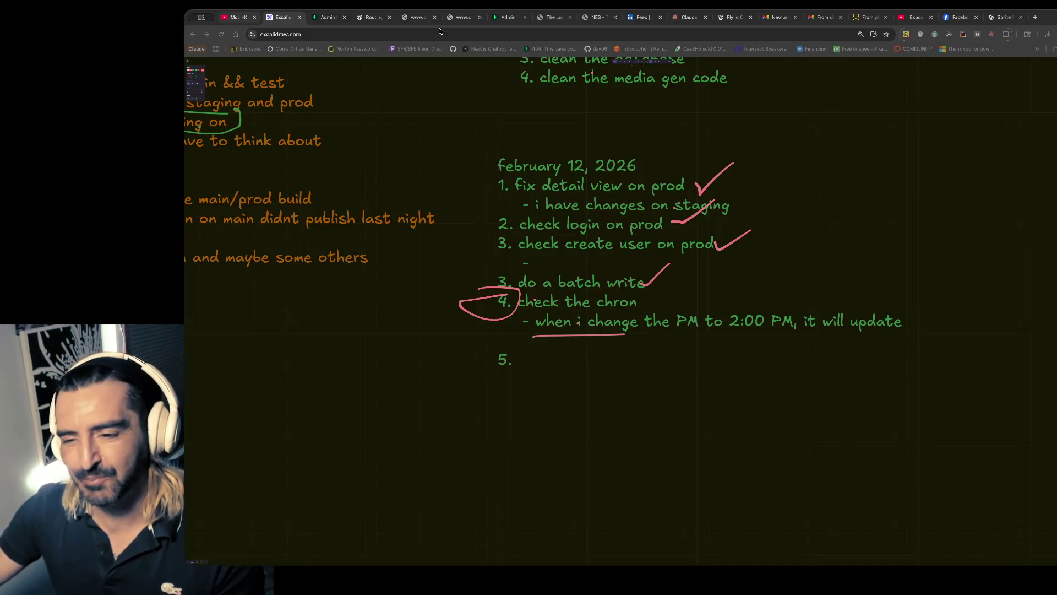
- Open Discord and go to the music-recs channel
{"action": "left_click", "coordinate": [240, 17]}
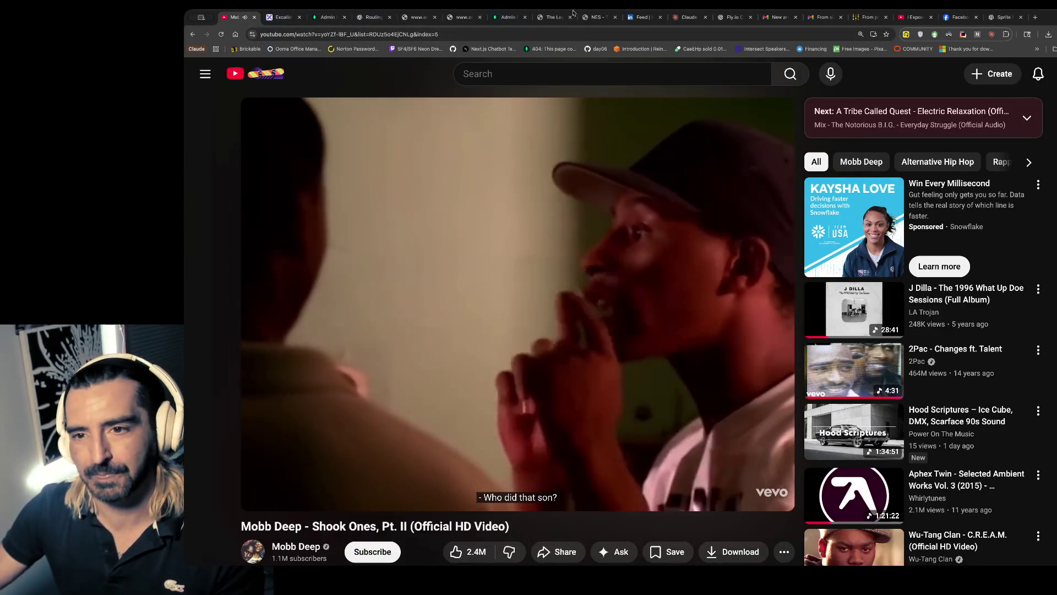
{"action": "left_click", "coordinate": [593, 17]}
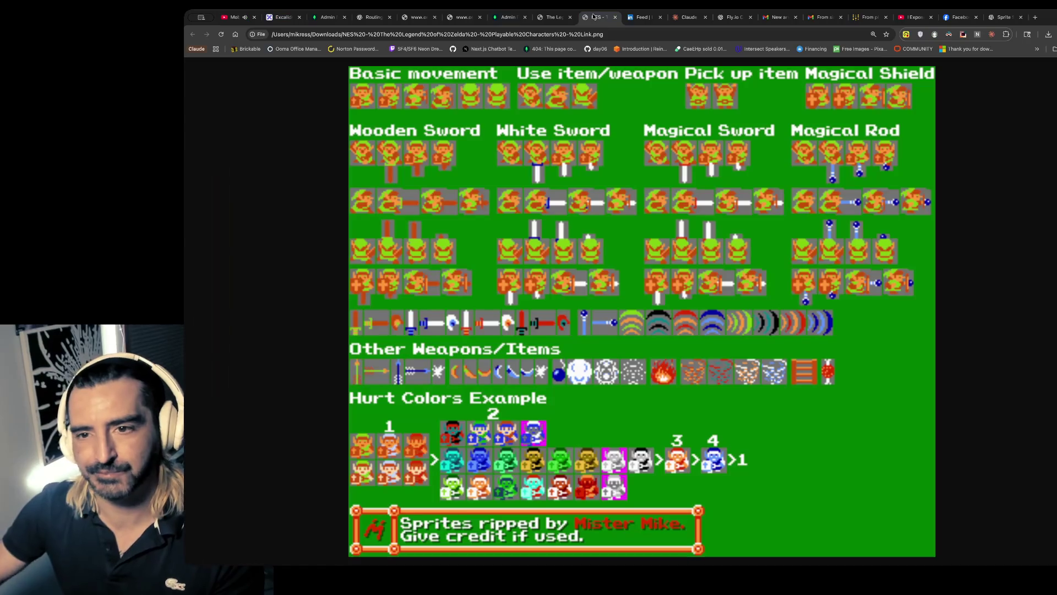
{"action": "left_click", "coordinate": [545, 35]}
{"action": "type", "text": "discord"}
{"action": "key", "text": "Return"}
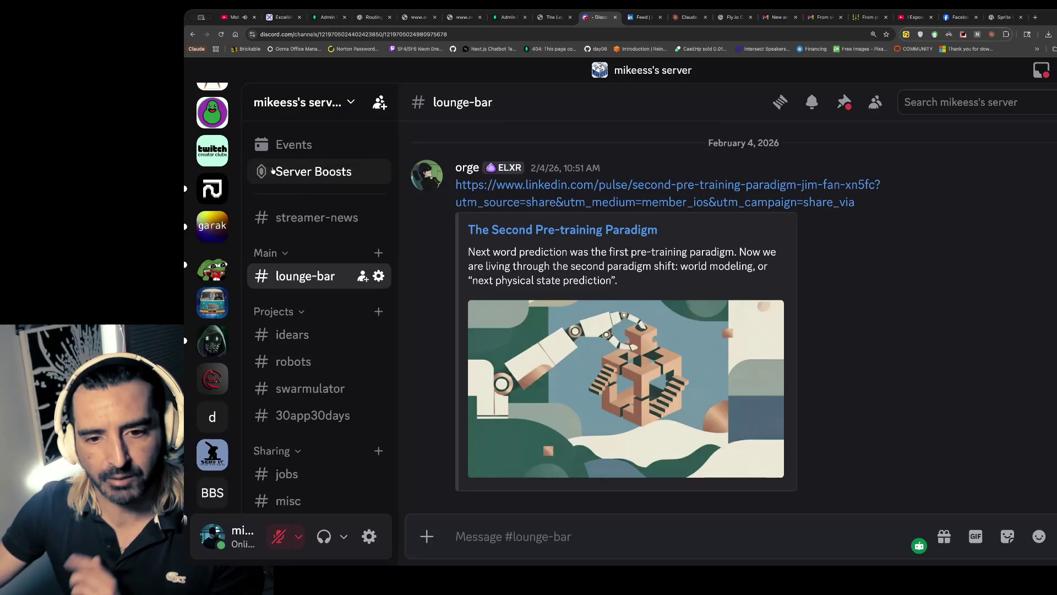
{"action": "scroll", "coordinate": [277, 301], "scroll_direction": "down", "scroll_amount": 5}
{"action": "left_click", "coordinate": [300, 295]}
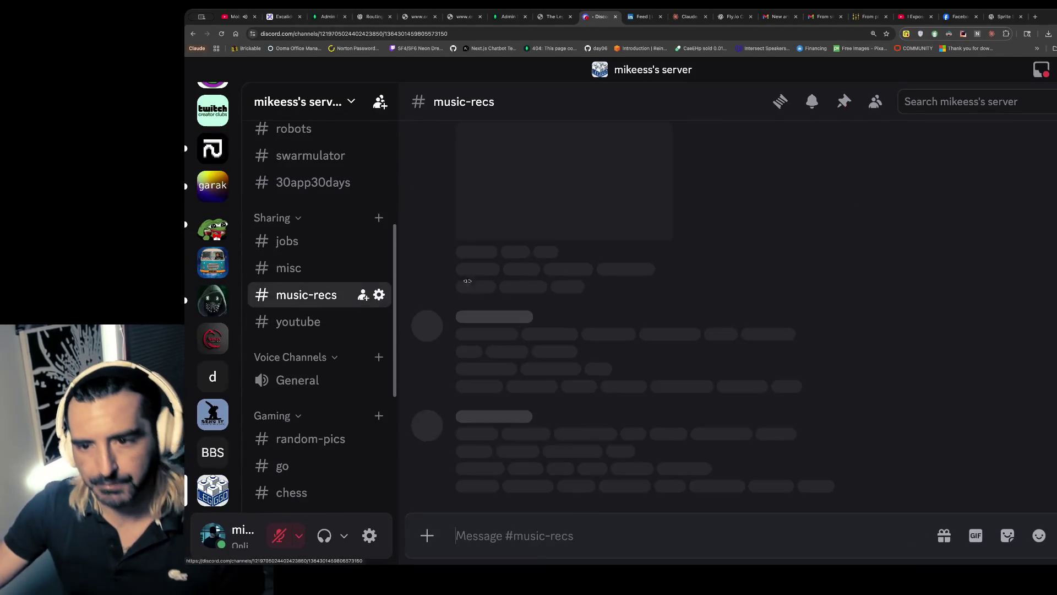
- Open the Nine Inch Nails track linked in music-recs
{"action": "scroll", "coordinate": [594, 292], "scroll_direction": "up", "scroll_amount": 5}
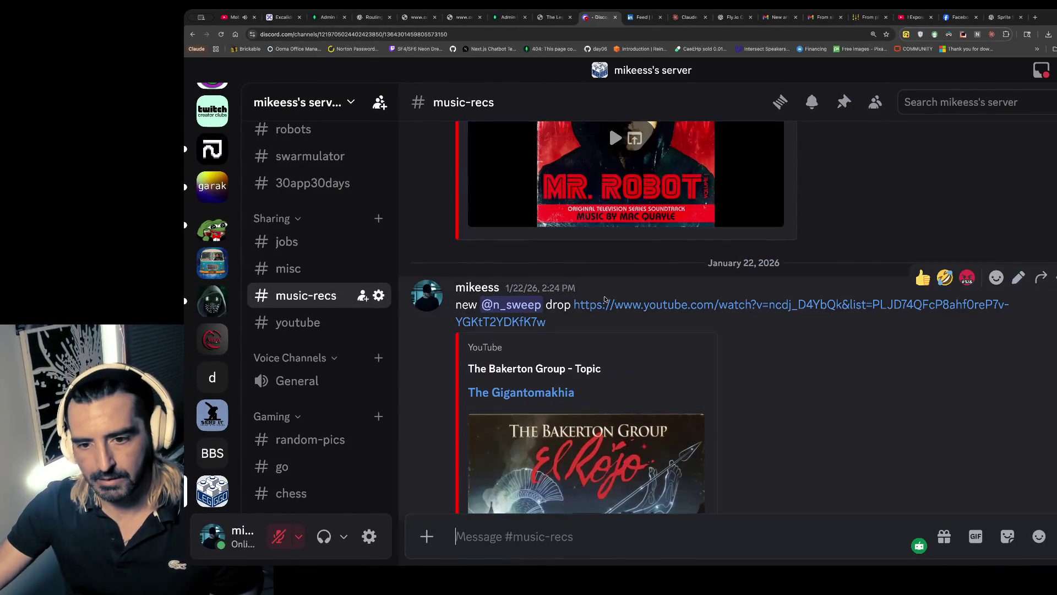
{"action": "scroll", "coordinate": [615, 308], "scroll_direction": "down", "scroll_amount": 4}
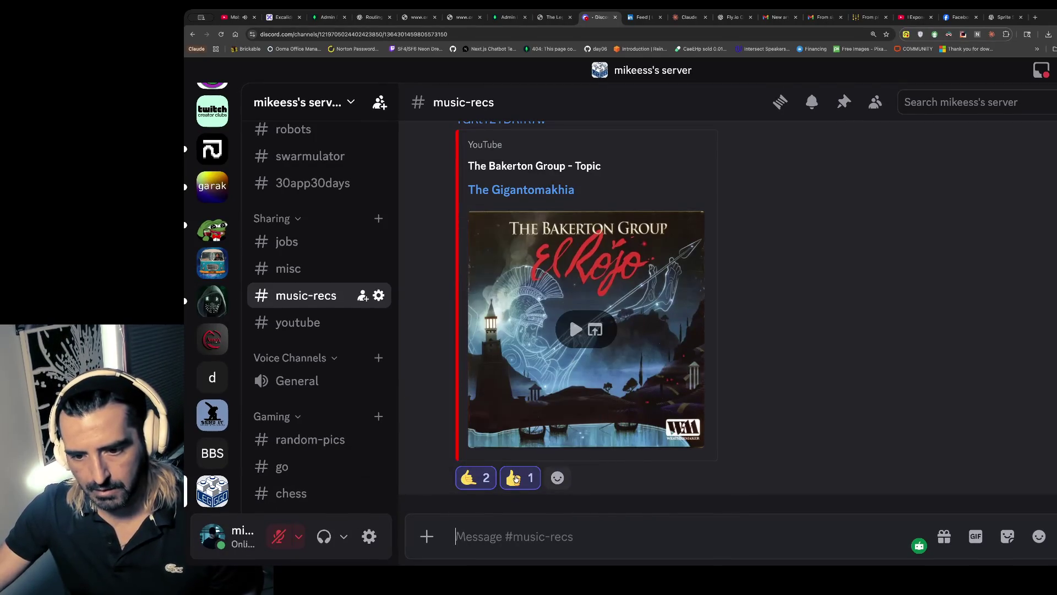
{"action": "scroll", "coordinate": [580, 283], "scroll_direction": "up", "scroll_amount": 10}
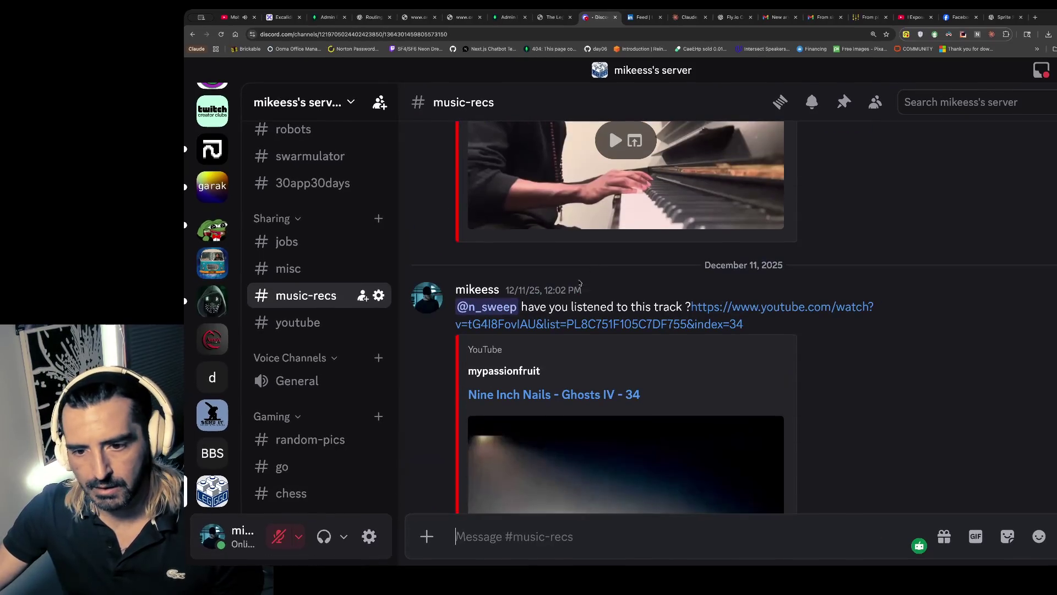
{"action": "left_click", "coordinate": [573, 324]}
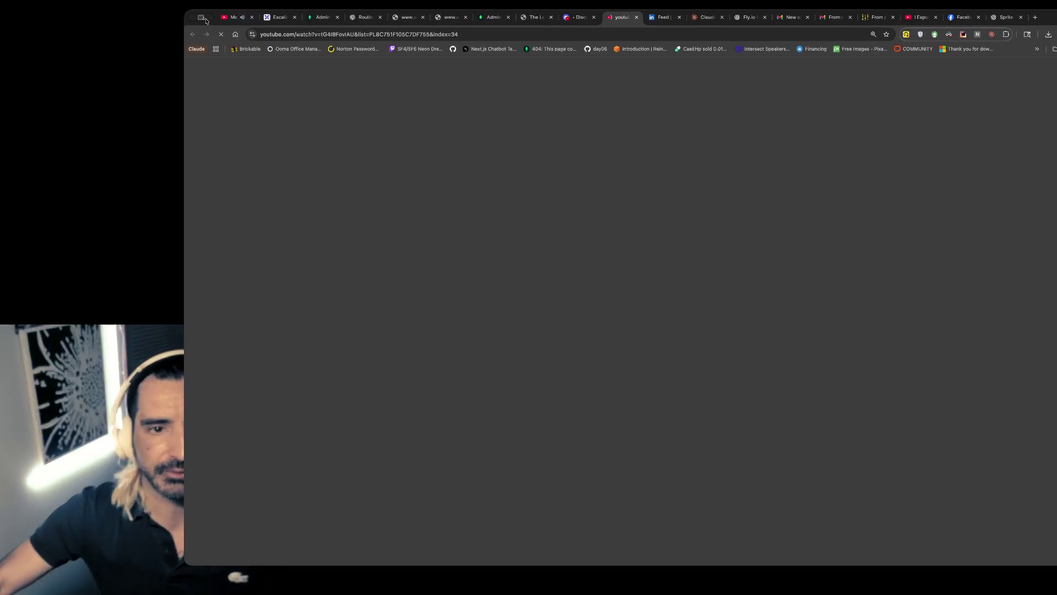
- Close the Mobb Deep video tab and return to the ChatGPT sprite-separation chat
{"action": "left_click", "coordinate": [231, 17]}
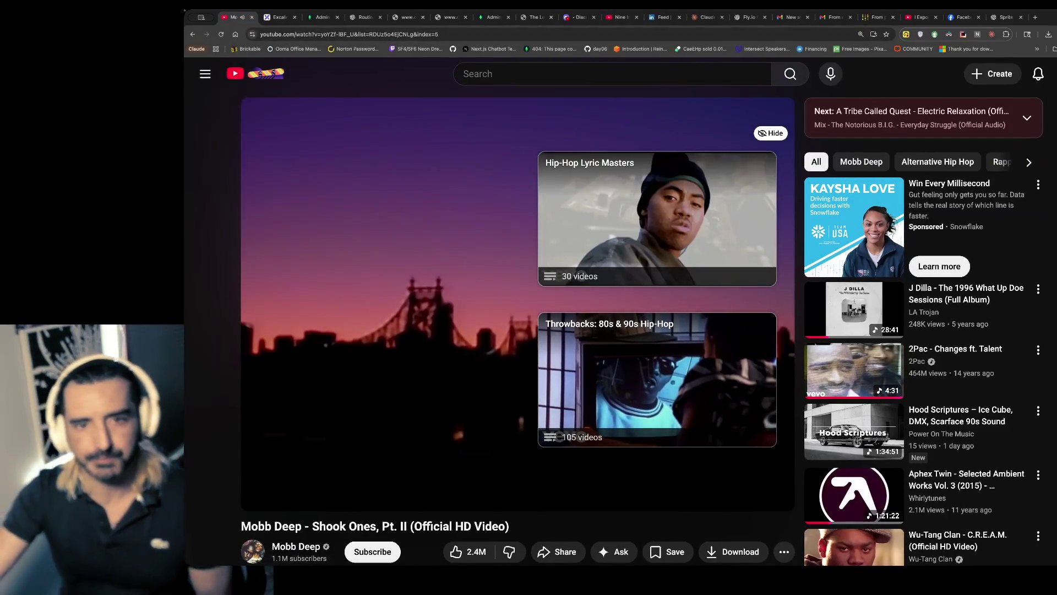
{"action": "key", "text": "ctrl+w"}
{"action": "left_click", "coordinate": [577, 18]}
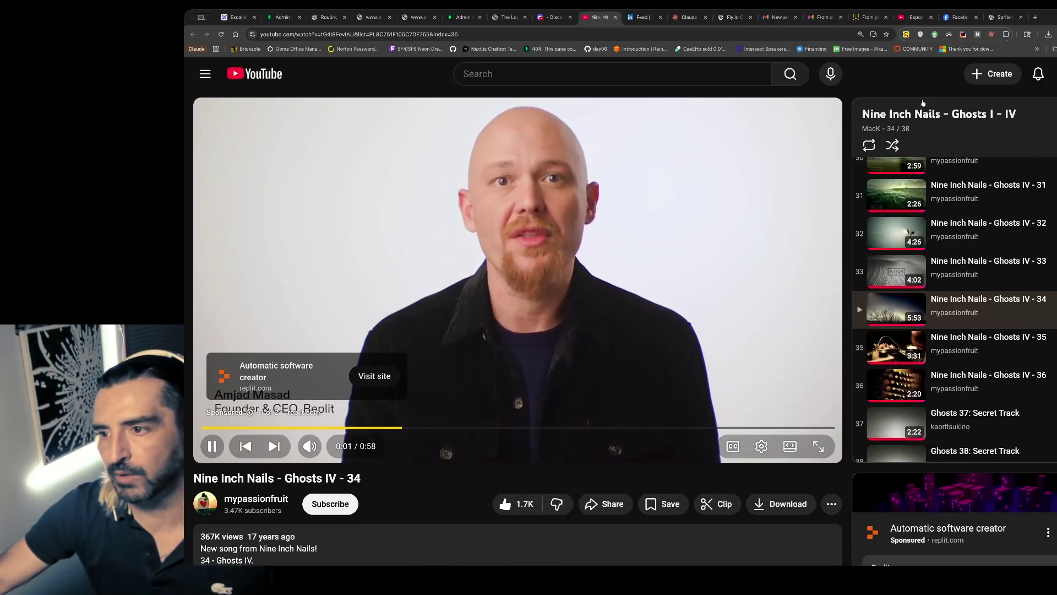
{"action": "left_click", "coordinate": [994, 19]}
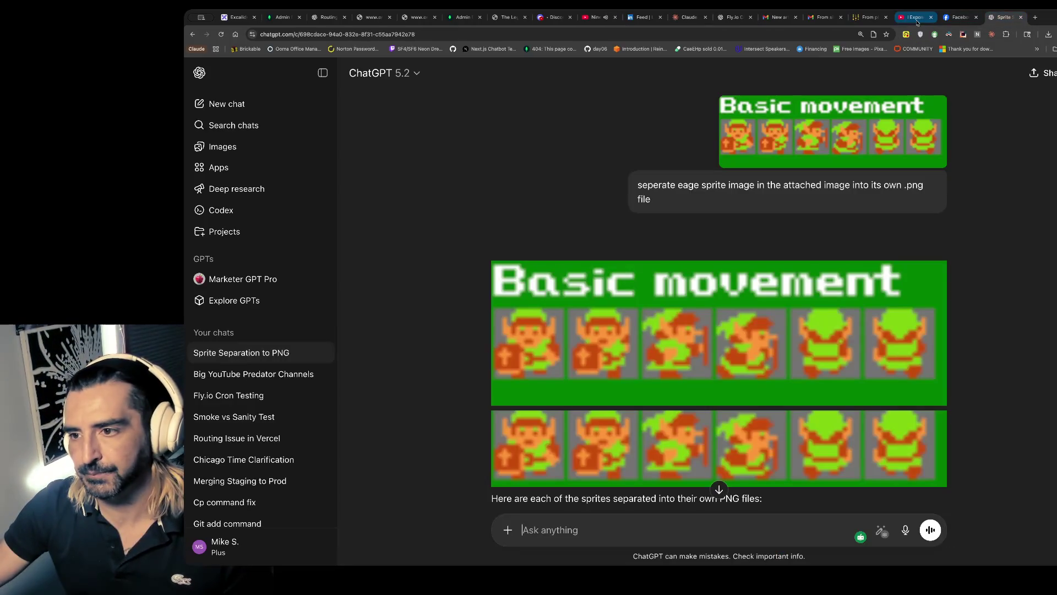
- Download the first separated sprite PNG and drop it into a new ChatGPT message
{"action": "left_click", "coordinate": [917, 19]}
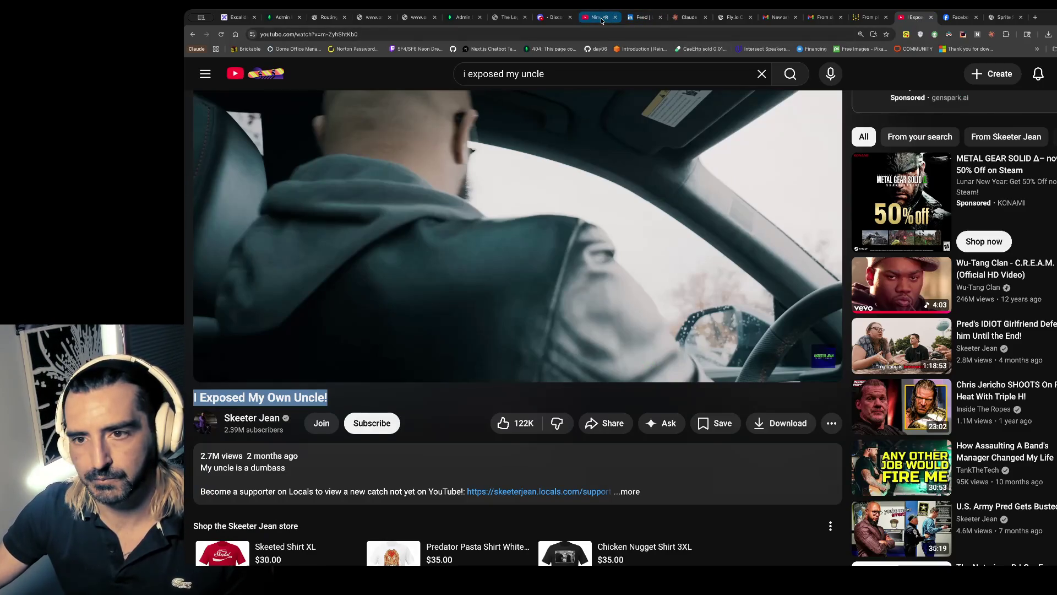
{"action": "left_click", "coordinate": [600, 18]}
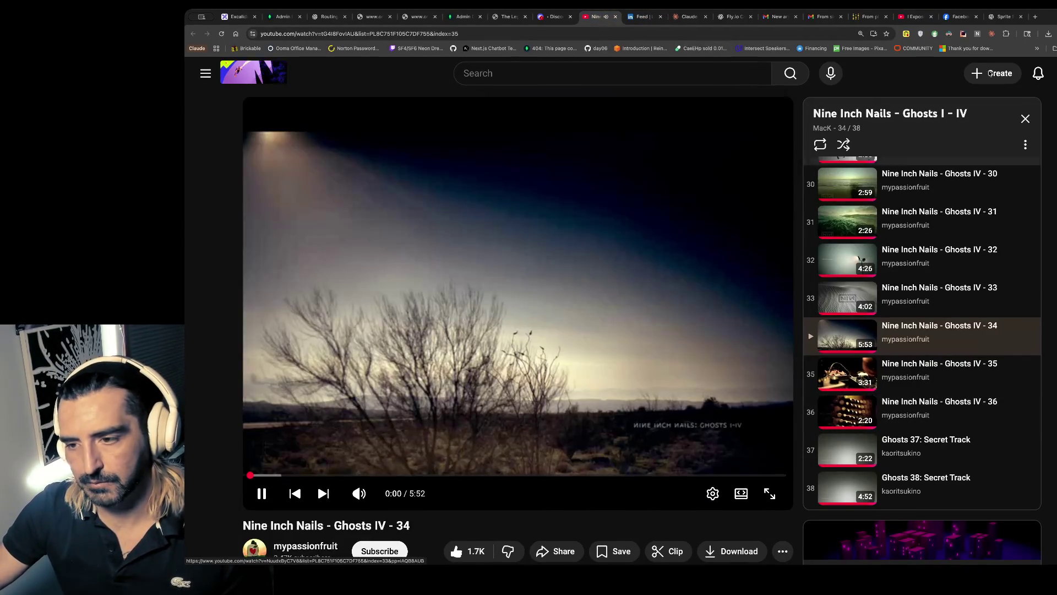
{"action": "left_click", "coordinate": [1002, 17]}
{"action": "scroll", "coordinate": [689, 259], "scroll_direction": "down", "scroll_amount": 2}
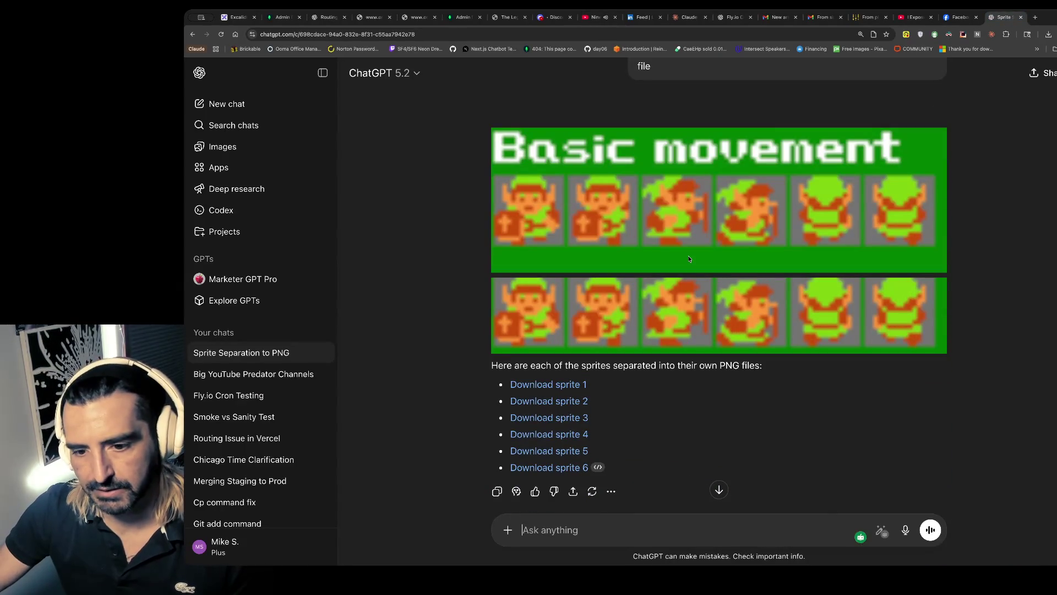
{"action": "left_click", "coordinate": [563, 385]}
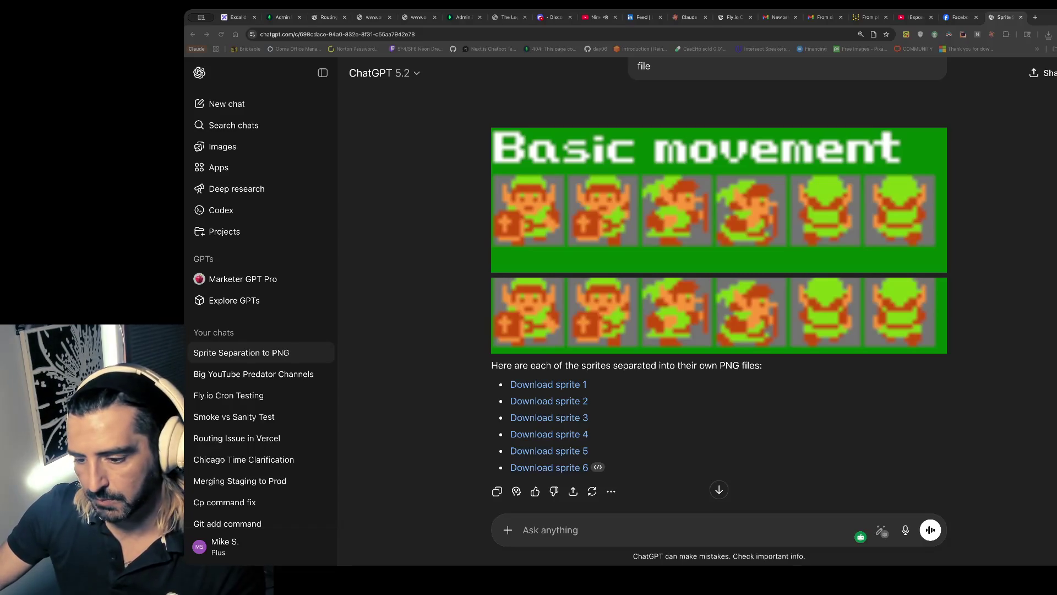
{"action": "left_click_drag", "start_coordinate": [716, 352], "coordinate": [763, 335]}
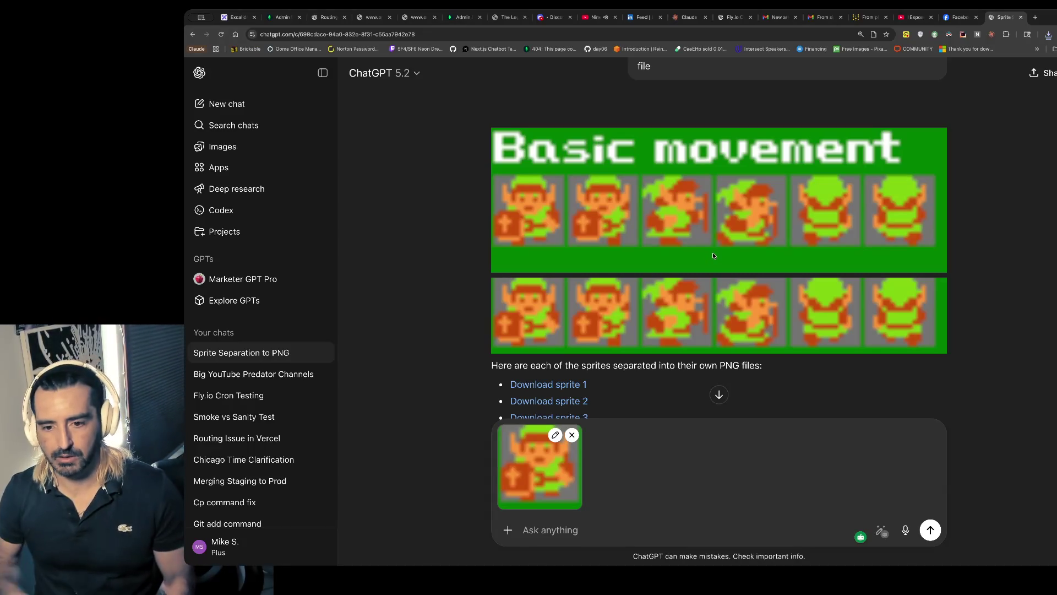
- Remove the sprite attachment and send 'give each an appropiate file name'
{"action": "left_click", "coordinate": [572, 436]}
{"action": "type", "text": "give each"}
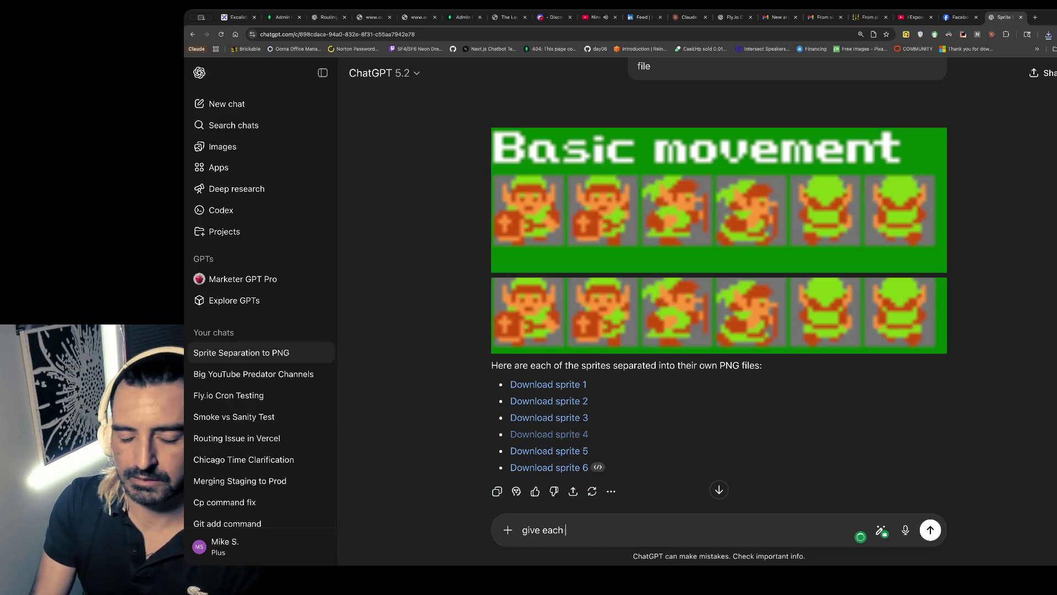
{"action": "type", "text": " an aprip"}
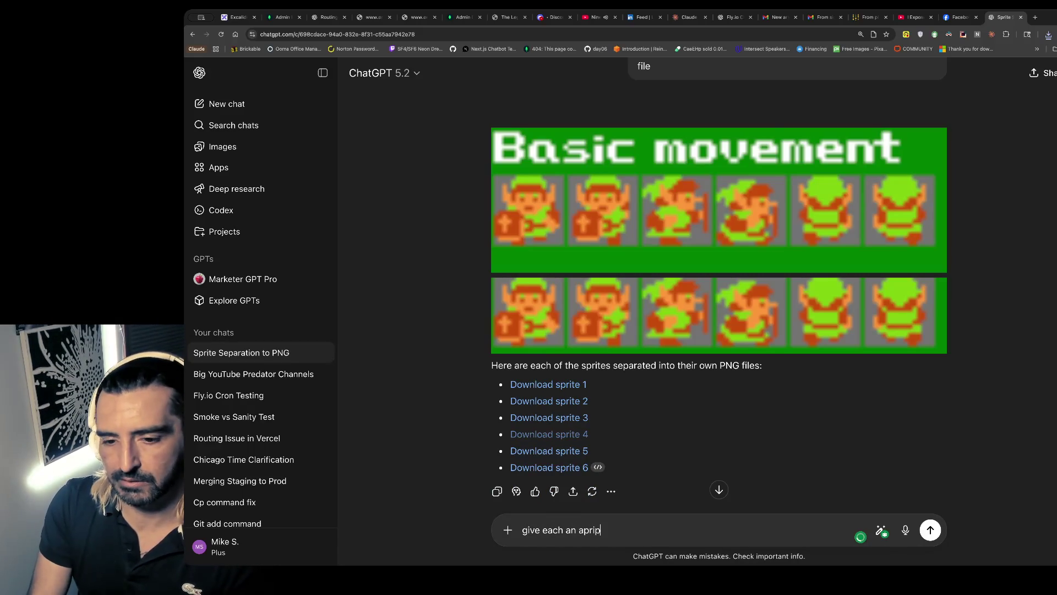
{"action": "key", "text": "BackSpace"}
{"action": "key", "text": "BackSpace"}
{"action": "key", "text": "BackSpace"}
{"action": "type", "text": "propiate fi"}
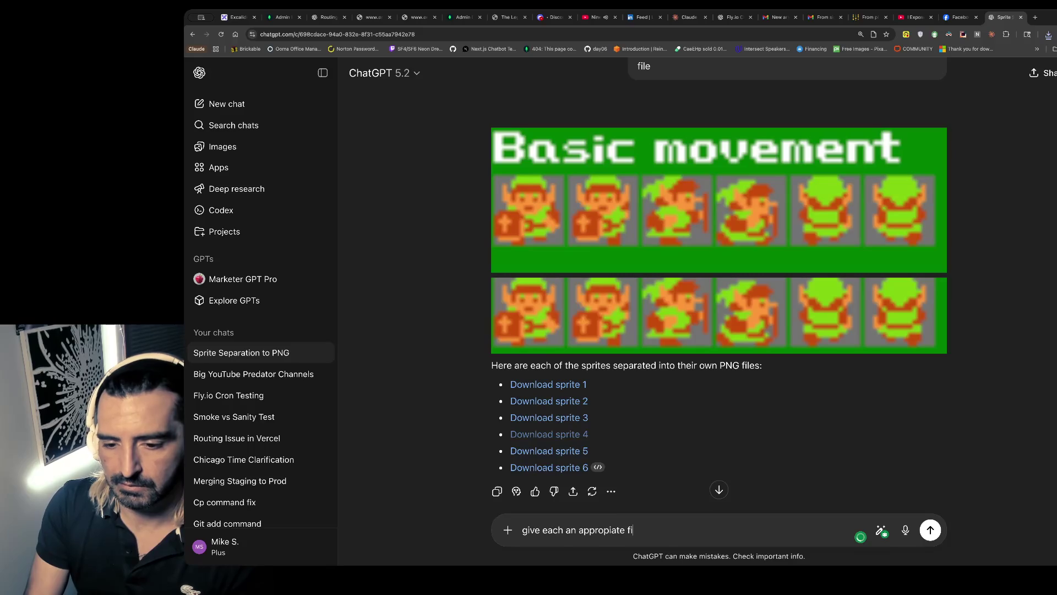
{"action": "type", "text": "le name"}
{"action": "key", "text": "Return"}
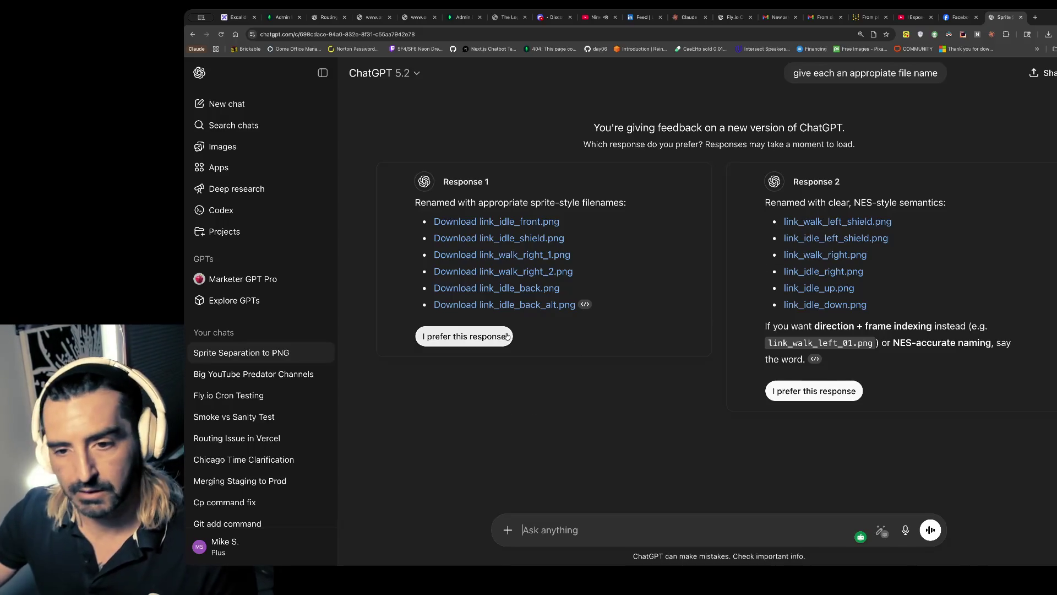
- Download two renamed sprite files and mark Response 1 as the preferred answer
{"action": "left_click", "coordinate": [523, 221]}
{"action": "left_click", "coordinate": [526, 240]}
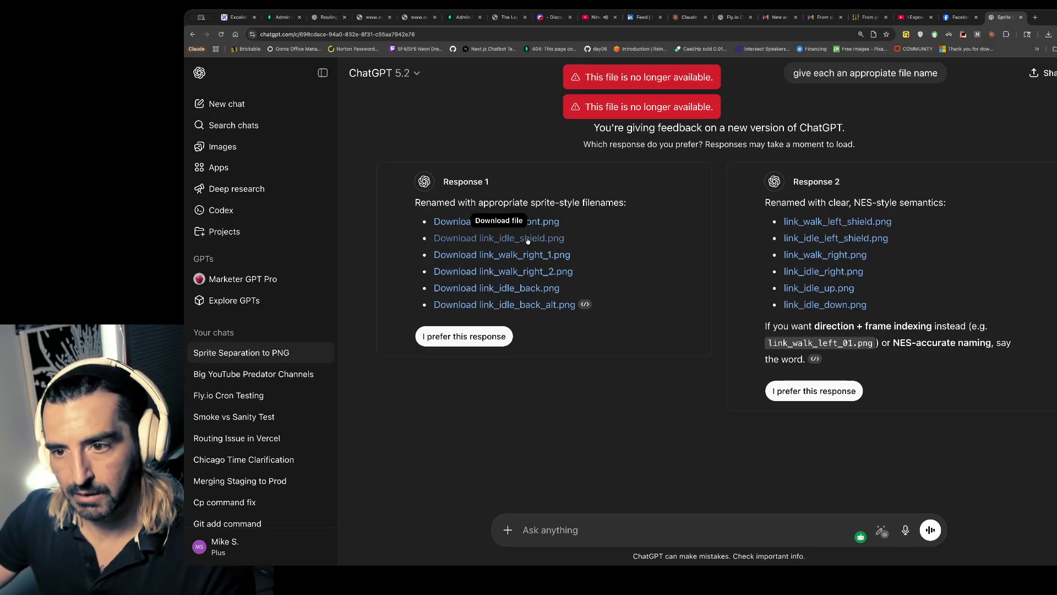
{"action": "left_click", "coordinate": [464, 362]}
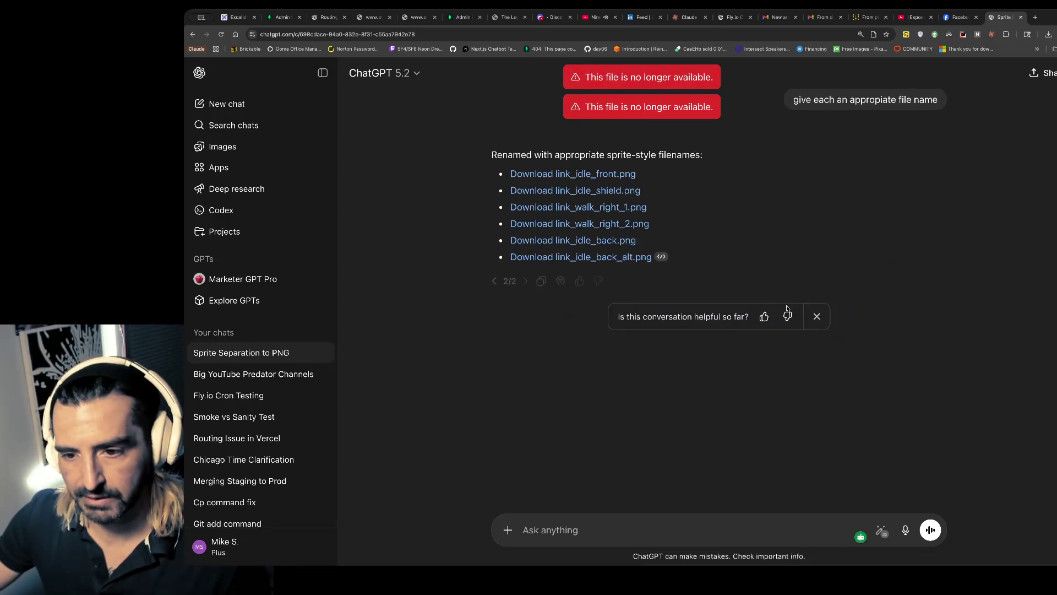
- Download link_idle_front.png, the idle shield sprite, link_walk_right_1/2, link_idle_back and link_idle_back_alt.png
{"action": "left_click", "coordinate": [548, 174]}
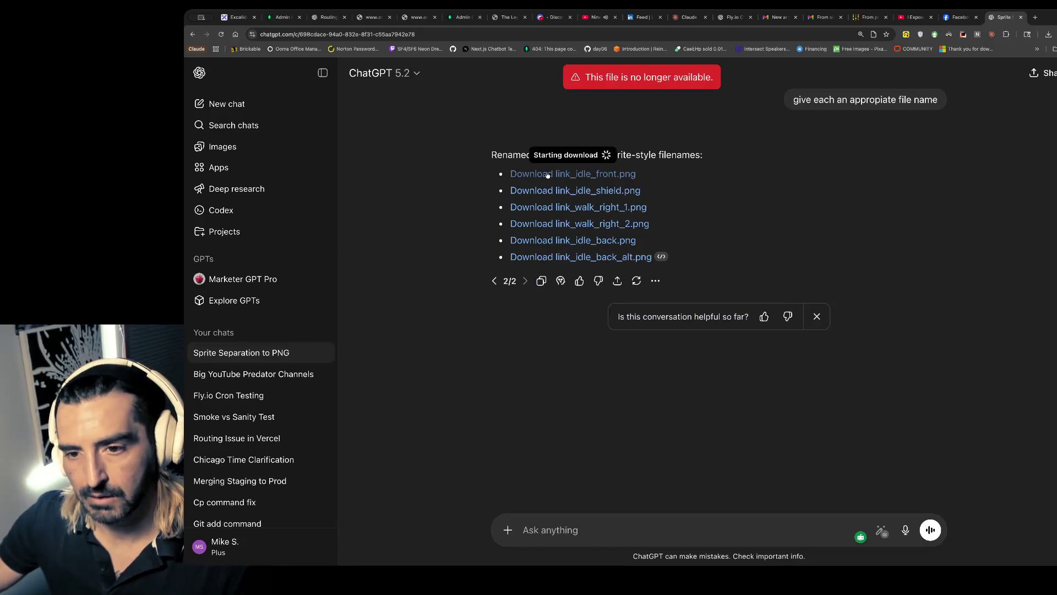
{"action": "left_click", "coordinate": [560, 192]}
{"action": "left_click", "coordinate": [567, 210]}
{"action": "left_click", "coordinate": [584, 225]}
{"action": "left_click", "coordinate": [593, 241]}
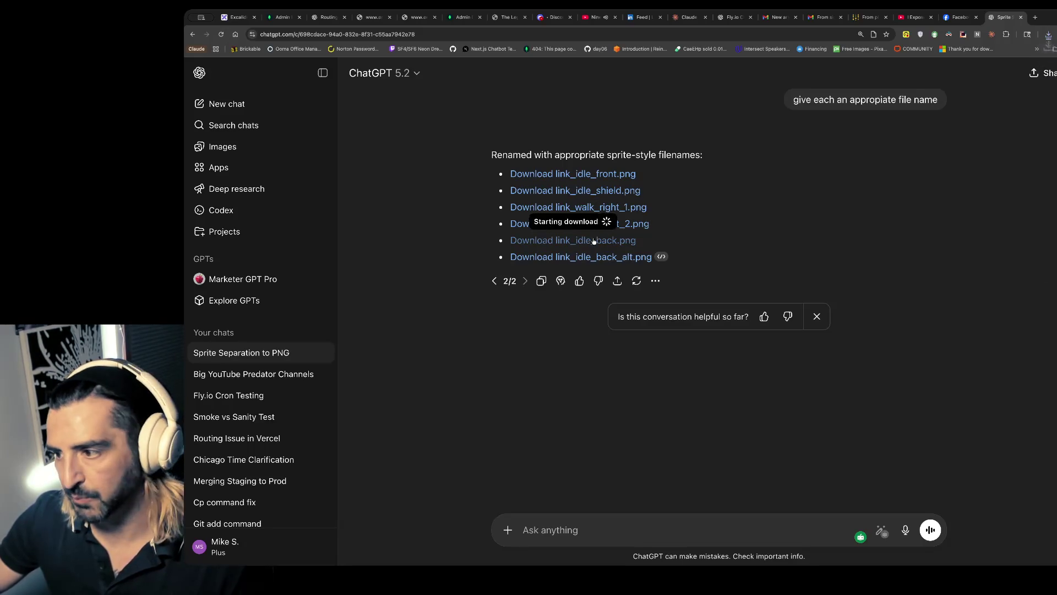
{"action": "left_click", "coordinate": [586, 257]}
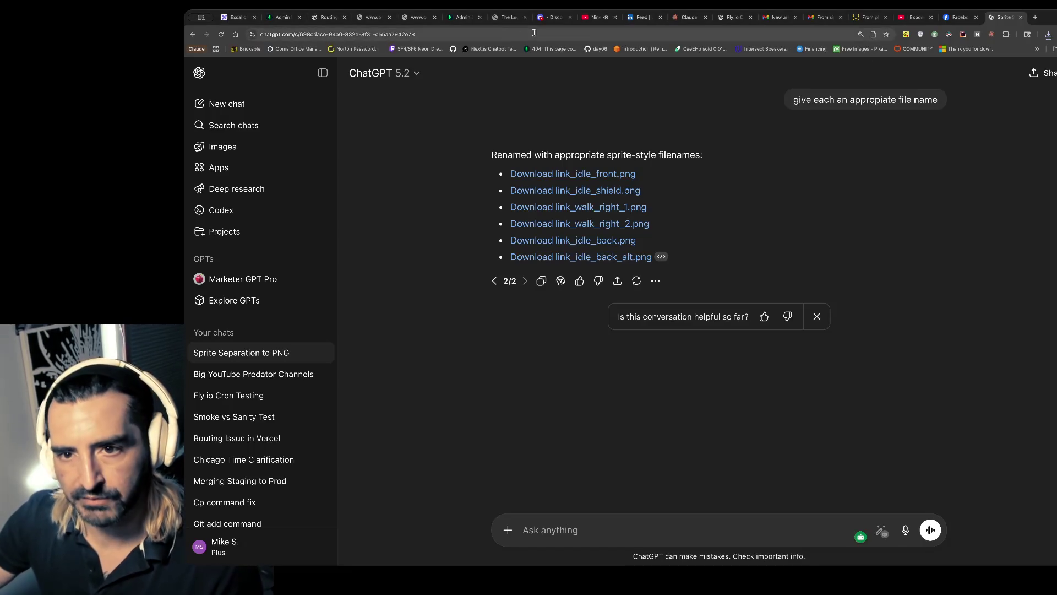
- In the localhost:3000 Zelda game, walk the player down and right and thrust the sword
{"action": "left_click", "coordinate": [503, 21]}
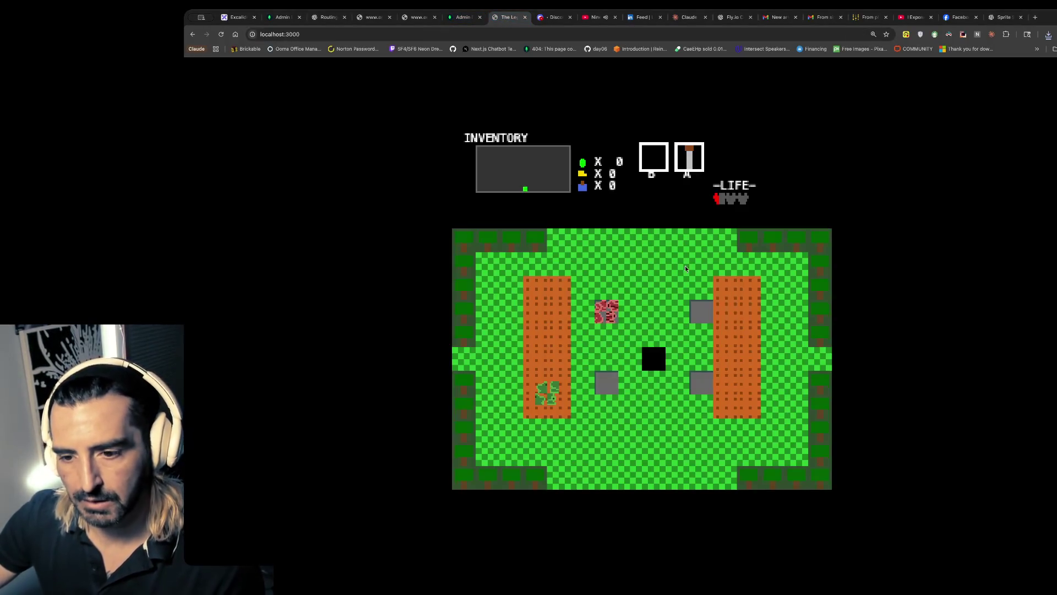
{"action": "key", "text": "Down"}
{"action": "key", "text": "Right"}
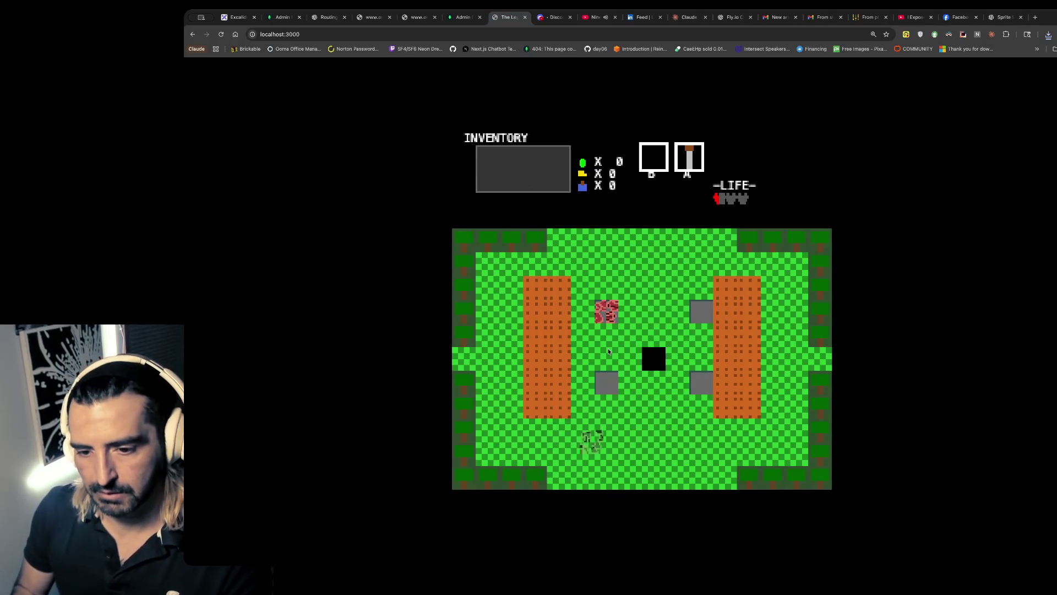
{"action": "key", "text": "space"}
{"action": "key", "text": "space"}
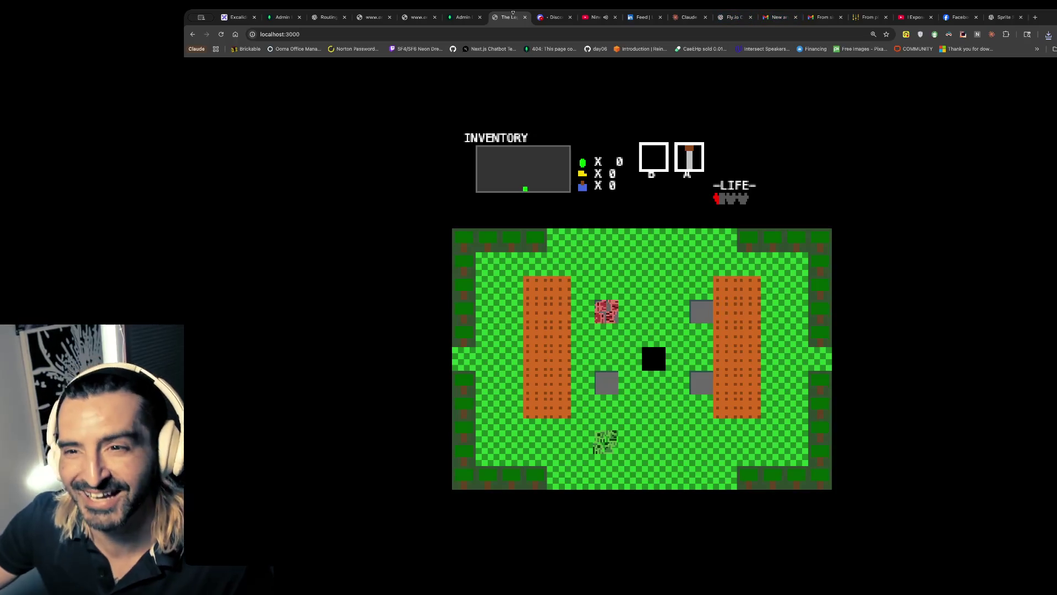
- Close the unreachable ora-prayer.com tab and go back to the ChatGPT sprite chat
{"action": "left_click", "coordinate": [422, 19]}
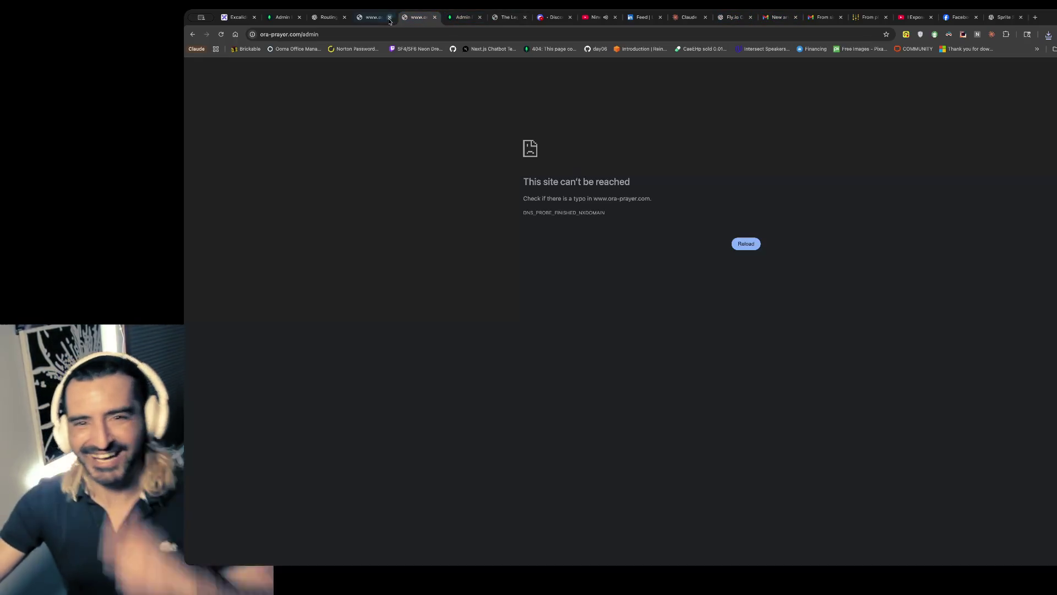
{"action": "left_click", "coordinate": [435, 17]}
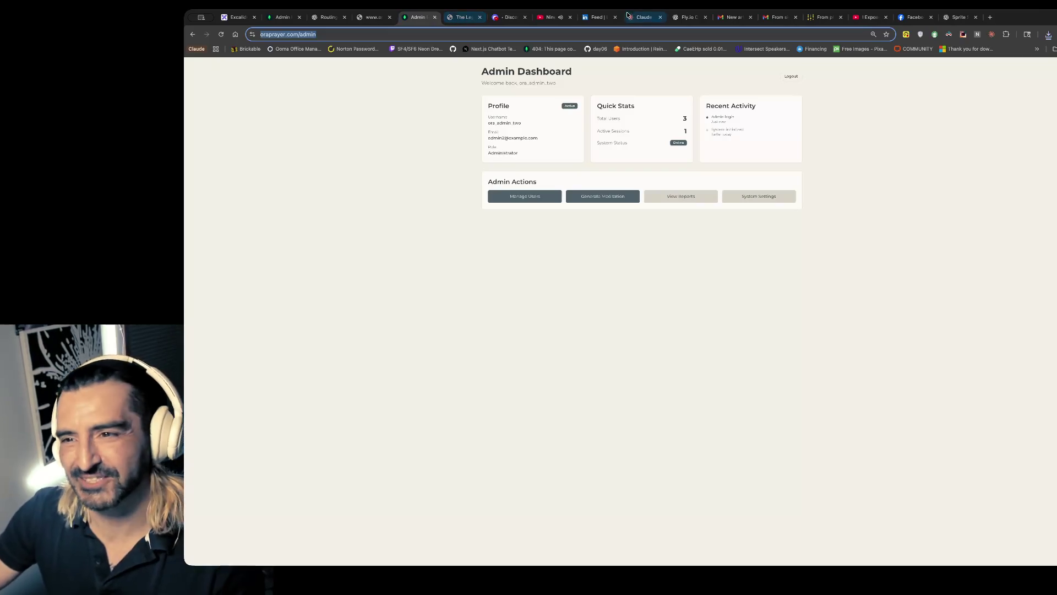
{"action": "left_click", "coordinate": [1012, 20]}
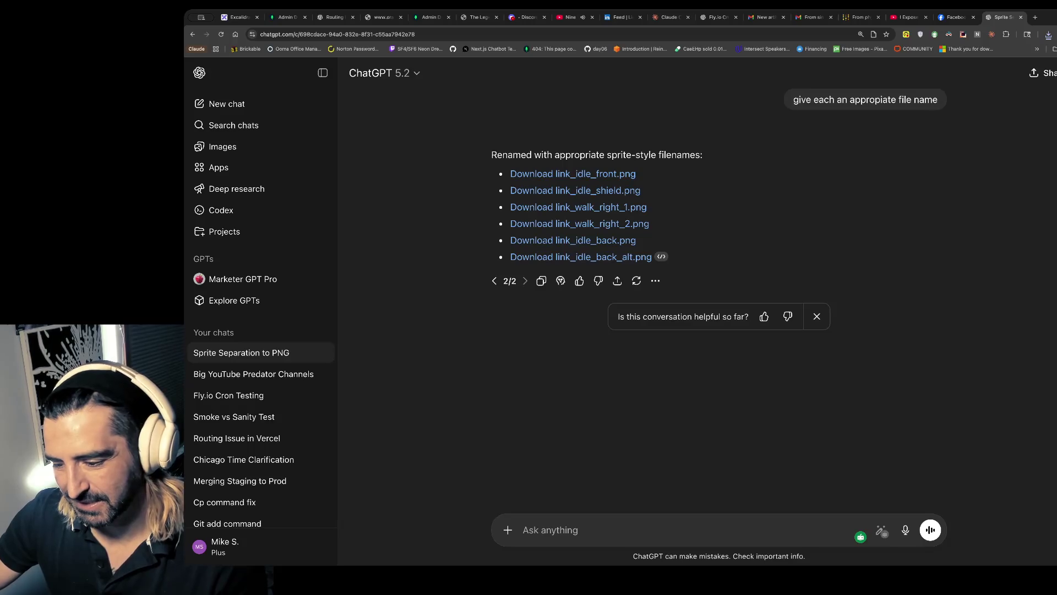
{"action": "mouse_move", "coordinate": [945, 497]}
{"action": "left_mouse_down"}
{"action": "mouse_move", "coordinate": [946, 402]}
{"action": "mouse_move", "coordinate": [723, 246]}
{"action": "left_mouse_up"}
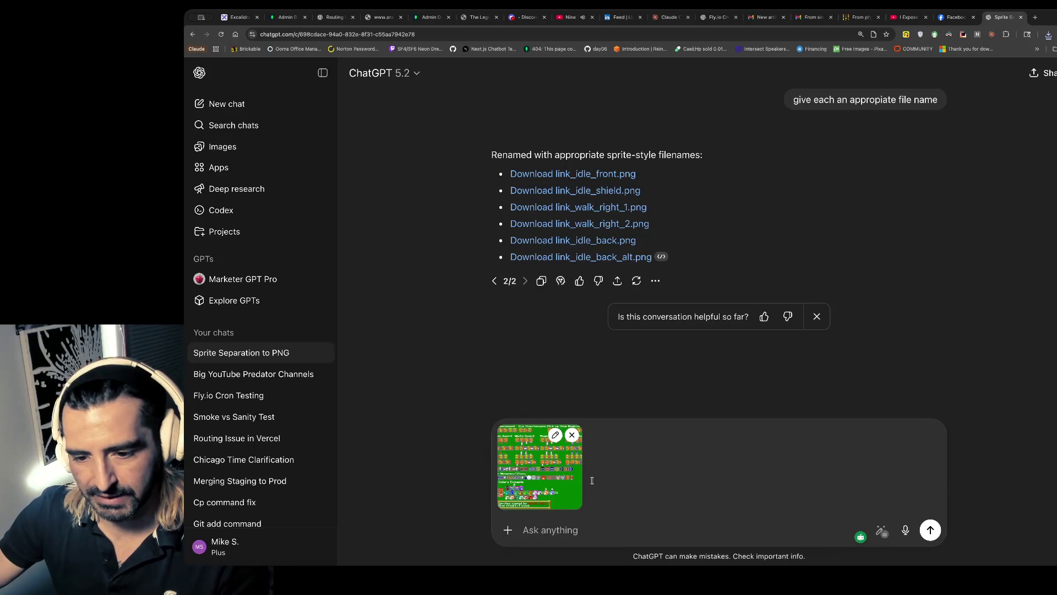
{"action": "left_click", "coordinate": [572, 434]}
{"action": "left_click", "coordinate": [1035, 17]}
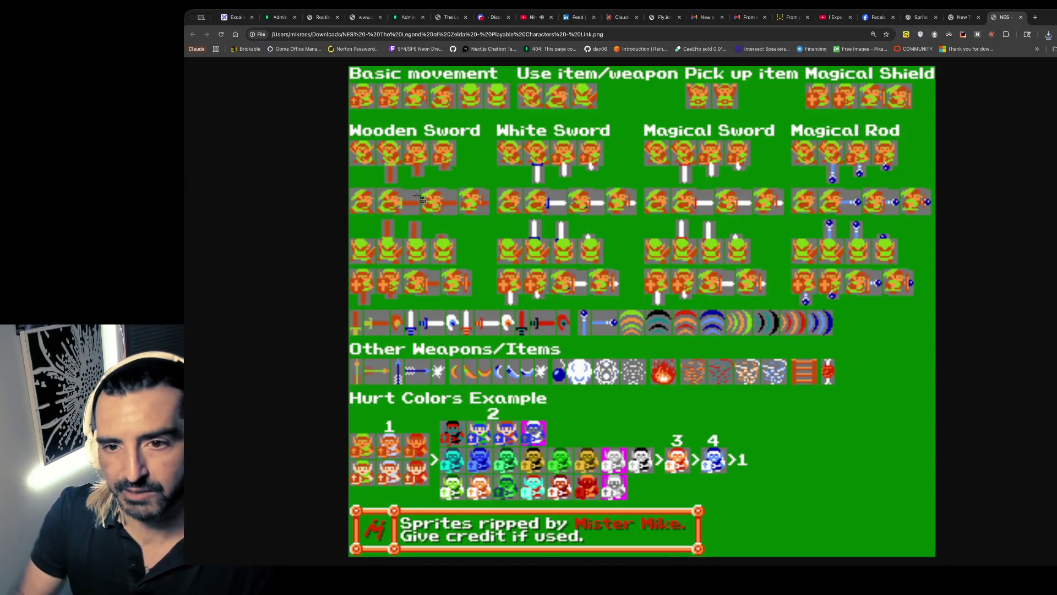
- Screenshot the Wooden Sword block of the sprite sheet and attach it to a new ChatGPT message
{"action": "key", "text": "super+shift+4"}
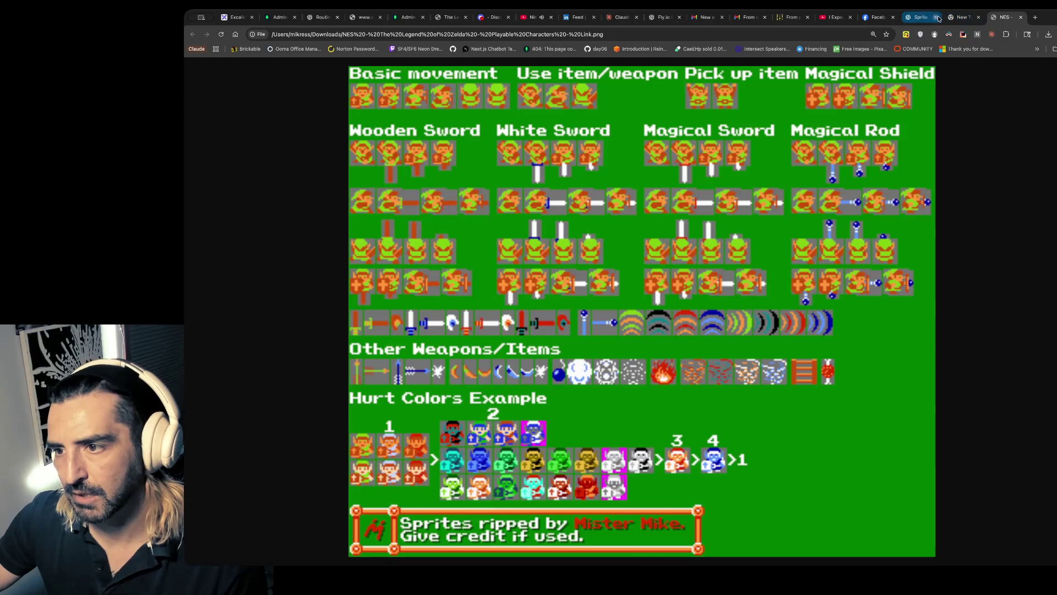
{"action": "left_click", "coordinate": [919, 18]}
{"action": "mouse_move", "coordinate": [1046, 551]}
{"action": "left_mouse_down"}
{"action": "mouse_move", "coordinate": [779, 402]}
{"action": "mouse_move", "coordinate": [825, 331]}
{"action": "left_mouse_up"}
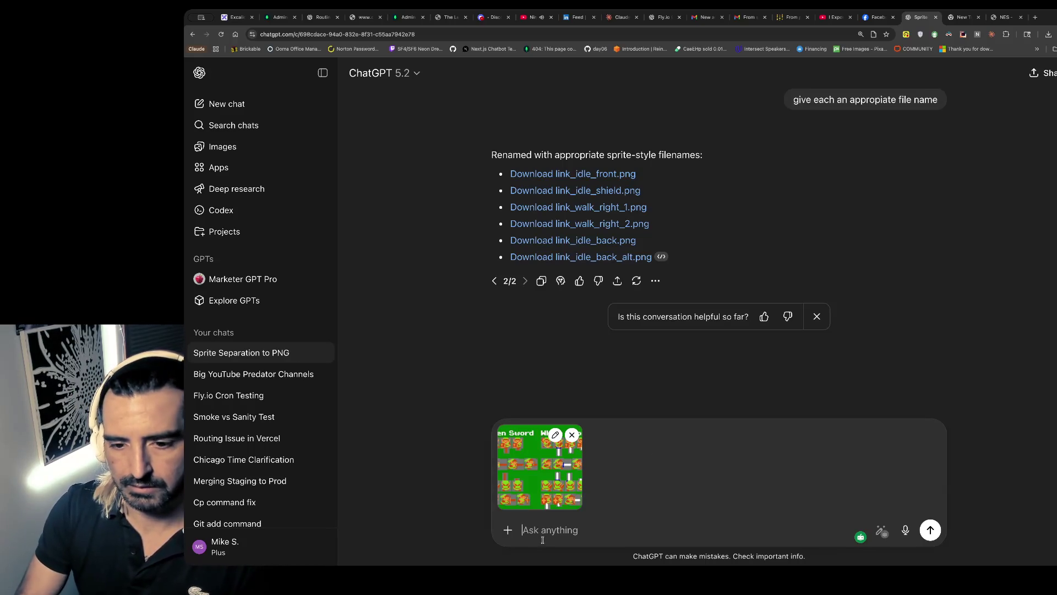
- Send the Wooden Sword capture with the message 'okay samething here'
{"action": "type", "text": "okay samething h"}
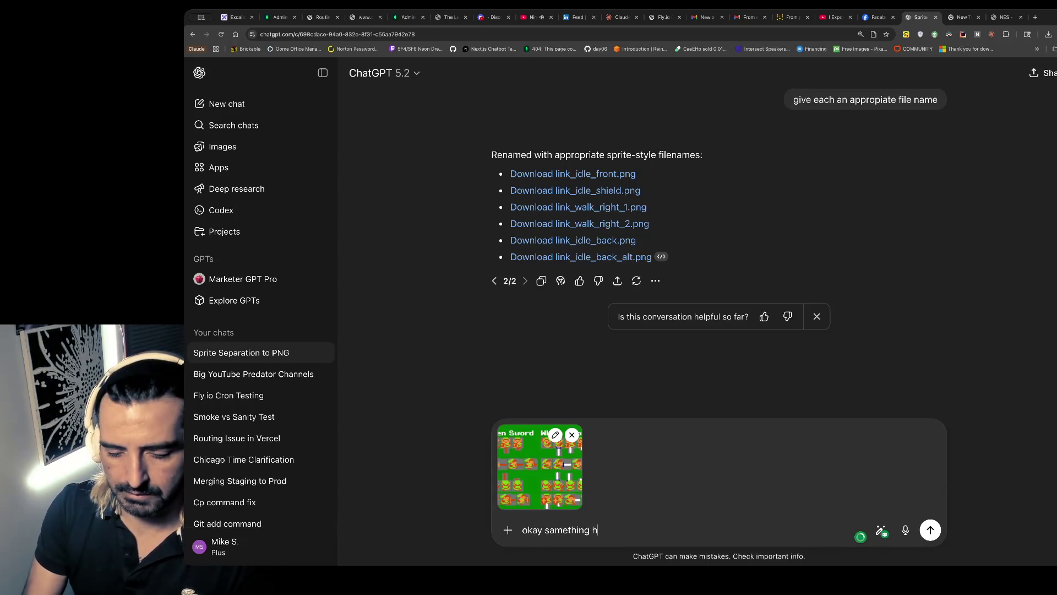
{"action": "type", "text": "ere"}
{"action": "key", "text": "Return"}
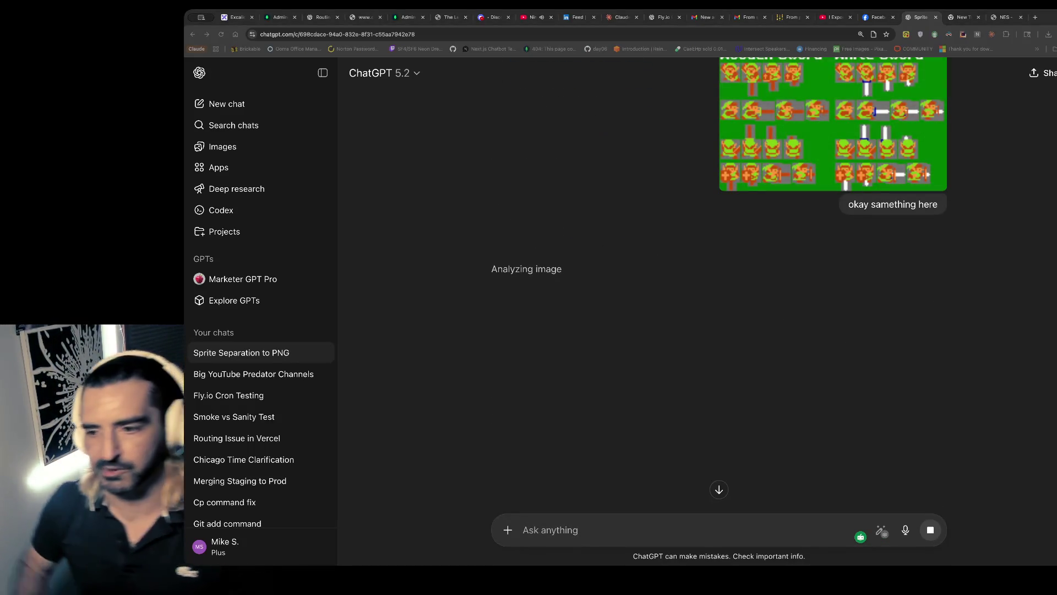
{"action": "left_click", "coordinate": [451, 18]}
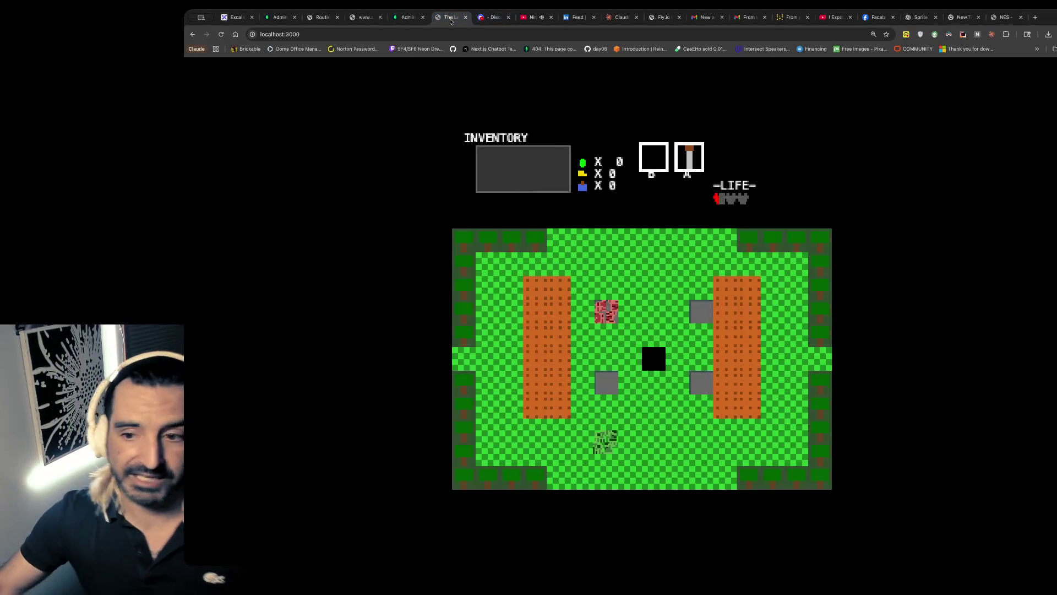
- Walk the player right, up and left, check the Excalidraw notes, then split a shell pane beside Claude
{"action": "key", "text": "Right"}
{"action": "key", "text": "Up"}
{"action": "key", "text": "Left"}
{"action": "key", "text": "Up"}
{"action": "key", "text": "Left"}
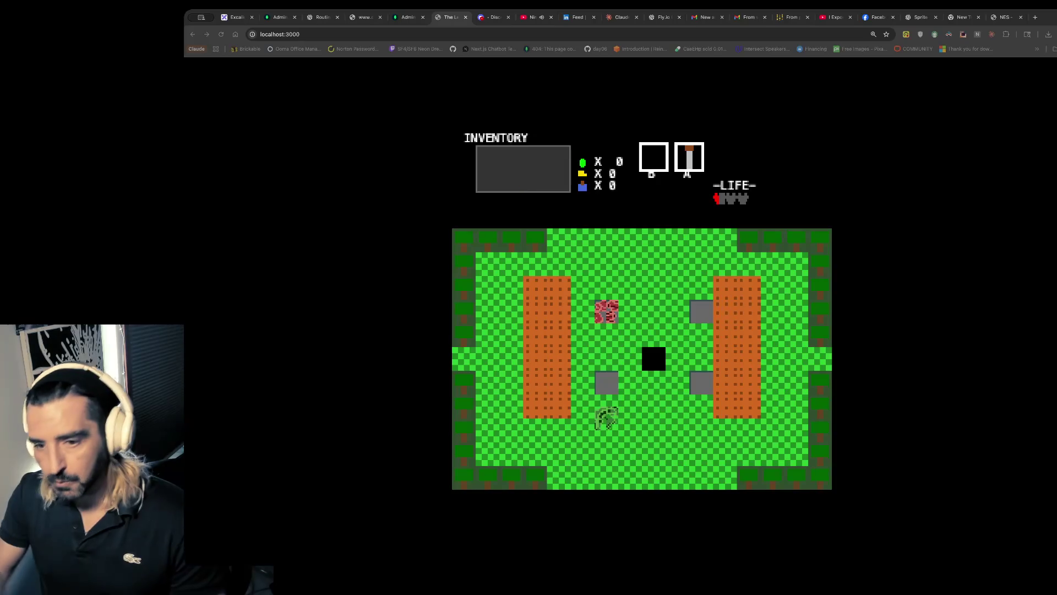
{"action": "left_click", "coordinate": [236, 17]}
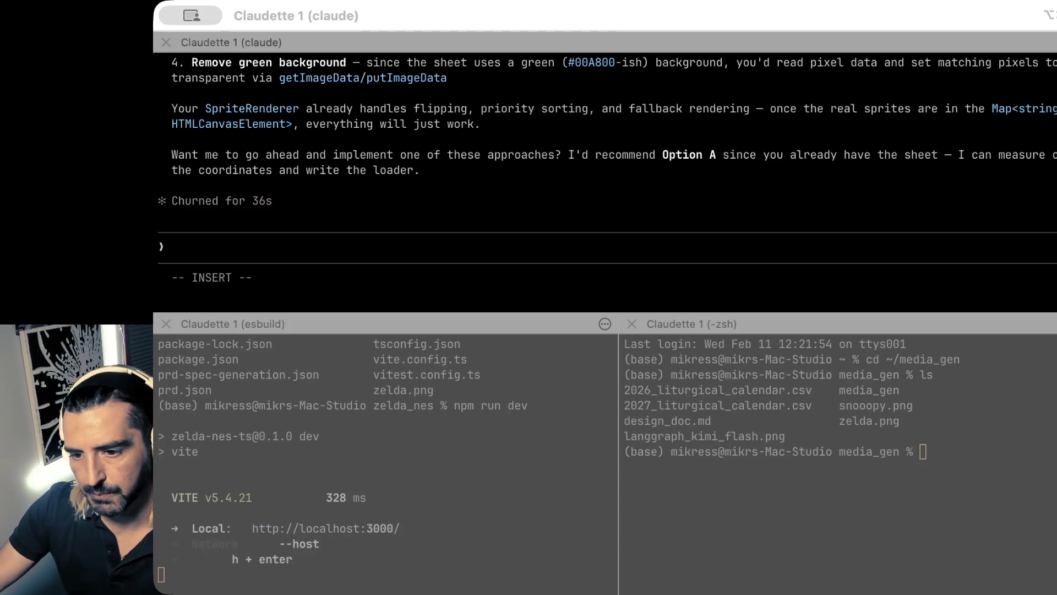
{"action": "key", "text": "super+d"}
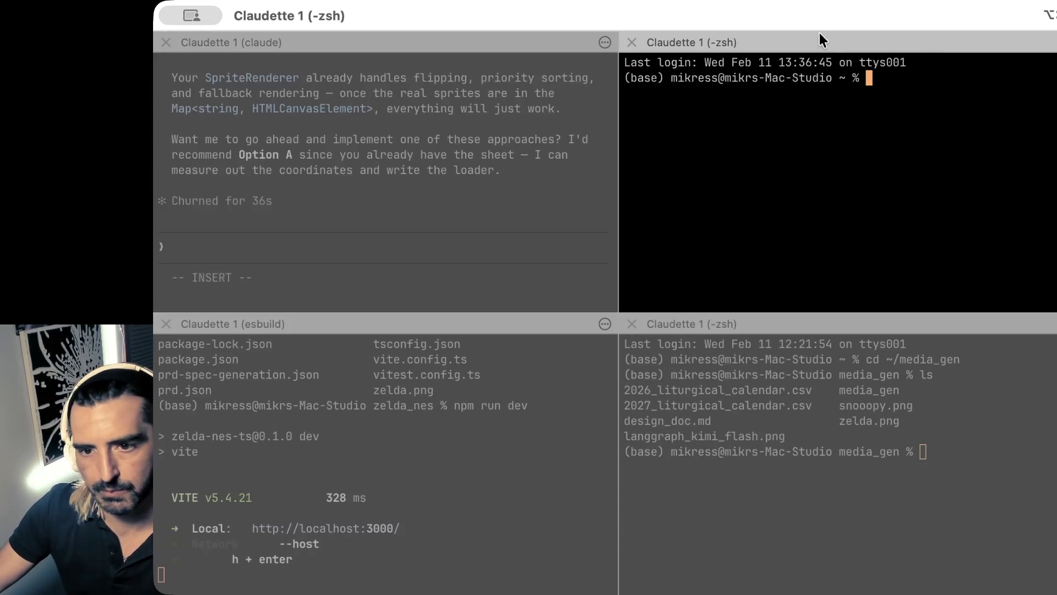
- Go into ~/media_gen and list its files
{"action": "type", "text": "cd ~/media_gen"}
{"action": "key", "text": "Return"}
{"action": "type", "text": "ls"}
{"action": "key", "text": "Return"}
- In a new split pane, navigate into ~/code/ora_web_app/ora-web-app and list its contents
{"action": "key", "text": "super+d"}
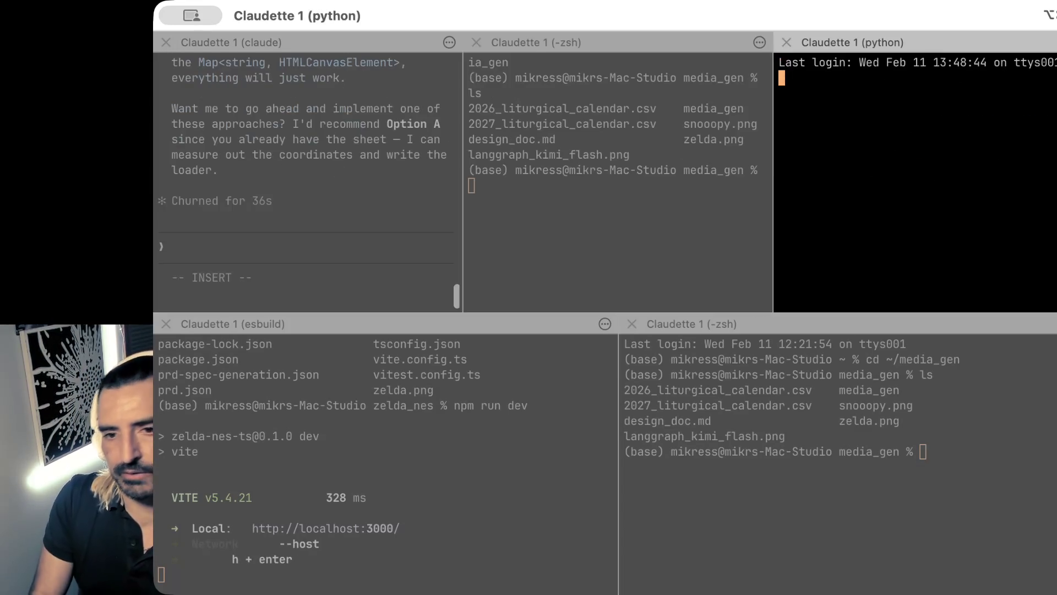
{"action": "type", "text": "cd "}
{"action": "type", "text": "~/code/ora_web_app"}
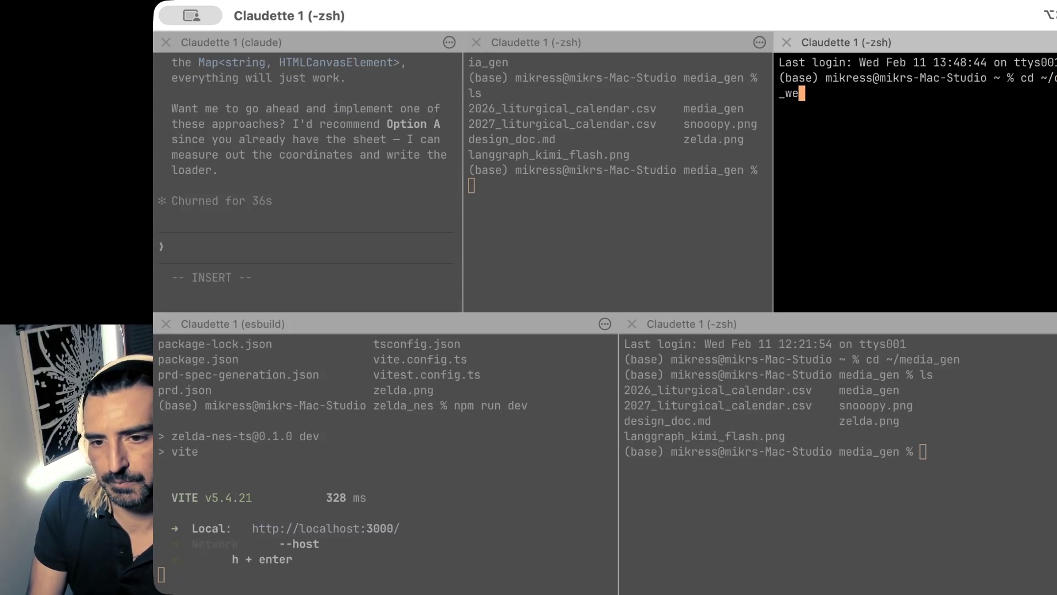
{"action": "key", "text": "Return"}
{"action": "type", "text": "ls"}
{"action": "key", "text": "Return"}
{"action": "type", "text": "cd ora-web-app"}
{"action": "key", "text": "Return"}
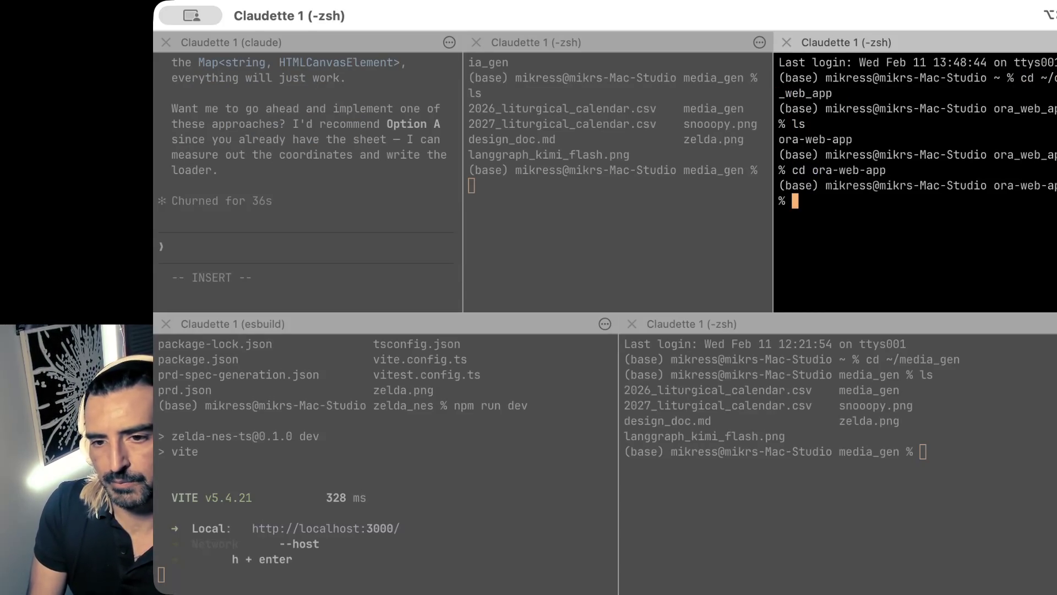
{"action": "type", "text": "ls"}
{"action": "key", "text": "Return"}
- Run git pull and git branch in ora-web-app, then close that pane
{"action": "type", "text": "git stat"}
{"action": "key", "text": "BackSpace"}
{"action": "key", "text": "BackSpace"}
{"action": "key", "text": "BackSpace"}
{"action": "type", "text": "t pull"}
{"action": "key", "text": "Return"}
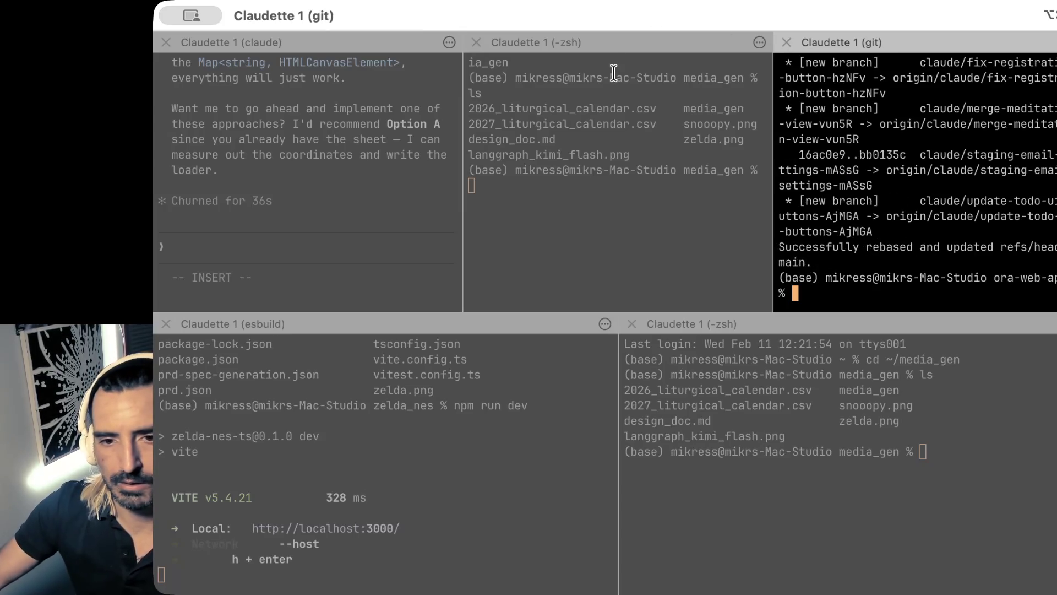
{"action": "scroll", "coordinate": [913, 198], "scroll_direction": "up", "scroll_amount": 7}
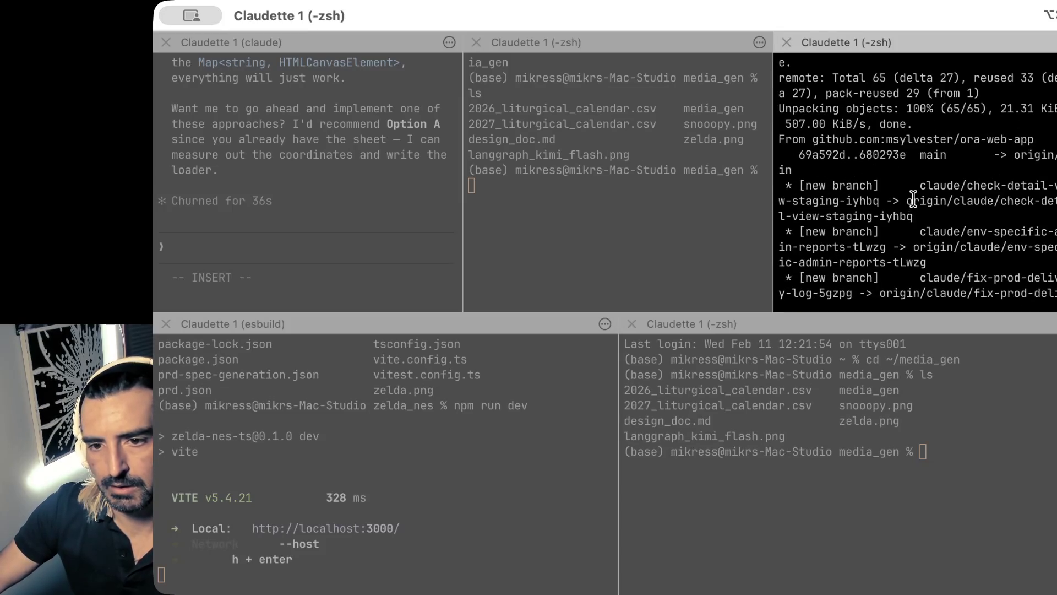
{"action": "scroll", "coordinate": [913, 198], "scroll_direction": "down", "scroll_amount": 7}
{"action": "type", "text": "gi"}
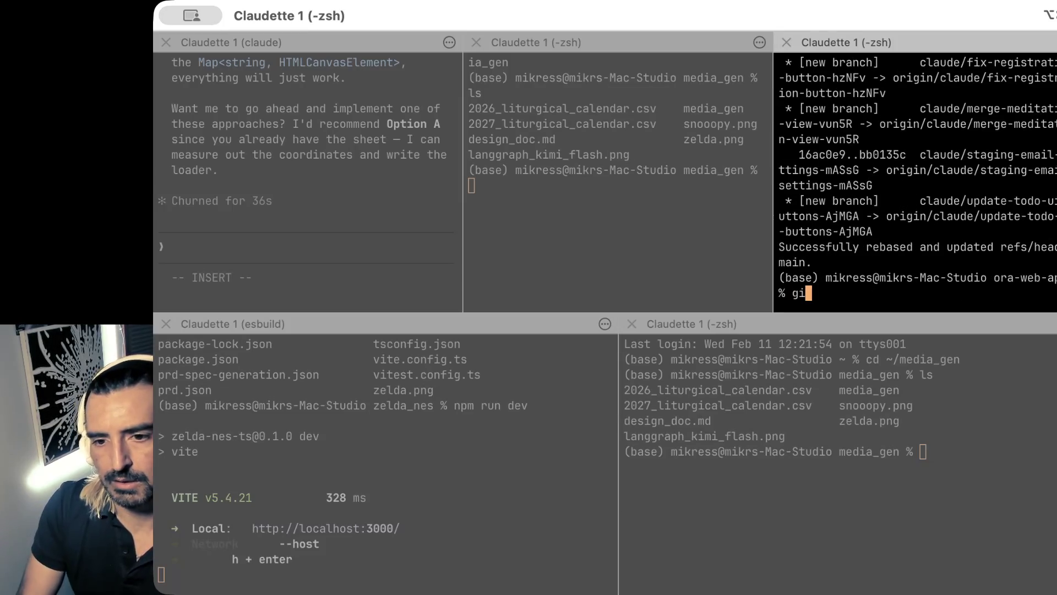
{"action": "type", "text": "t branch"}
{"action": "key", "text": "Return"}
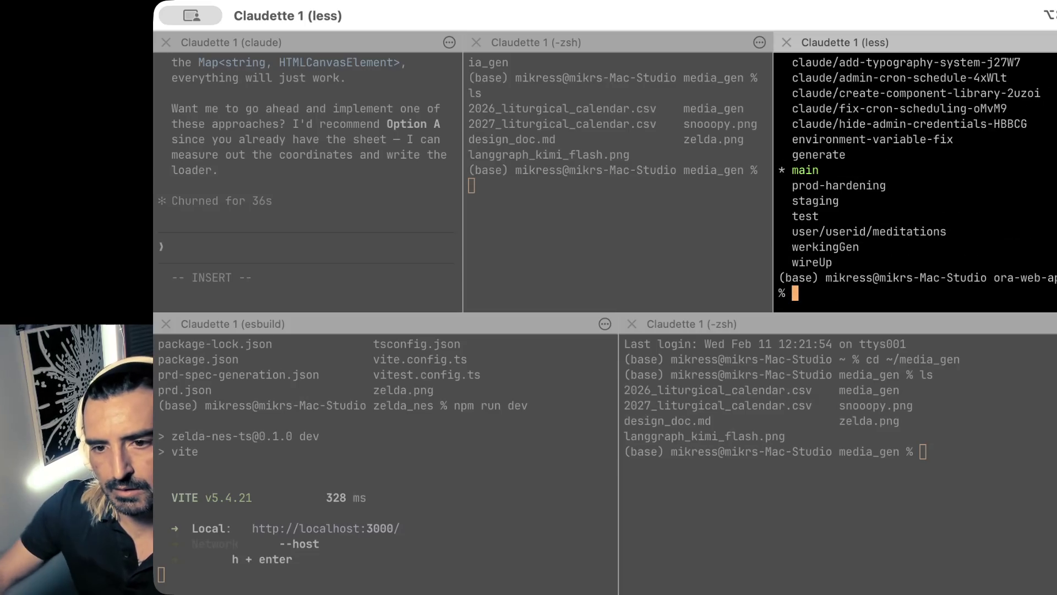
{"action": "left_click", "coordinate": [654, 113]}
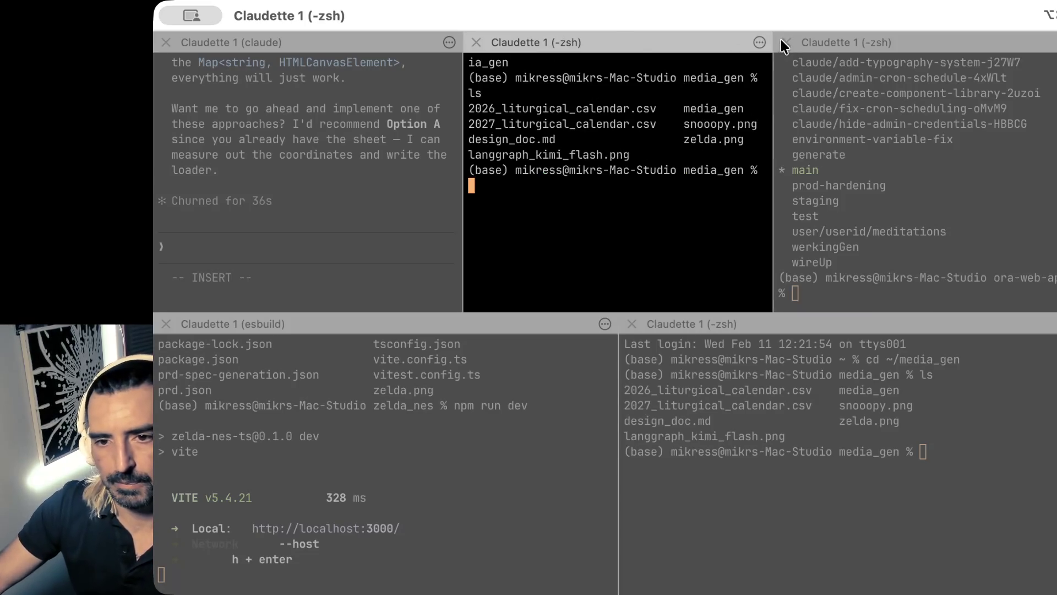
{"action": "left_click", "coordinate": [786, 42]}
- Launch Claude Code in the media_gen folder
{"action": "key", "text": "Return"}
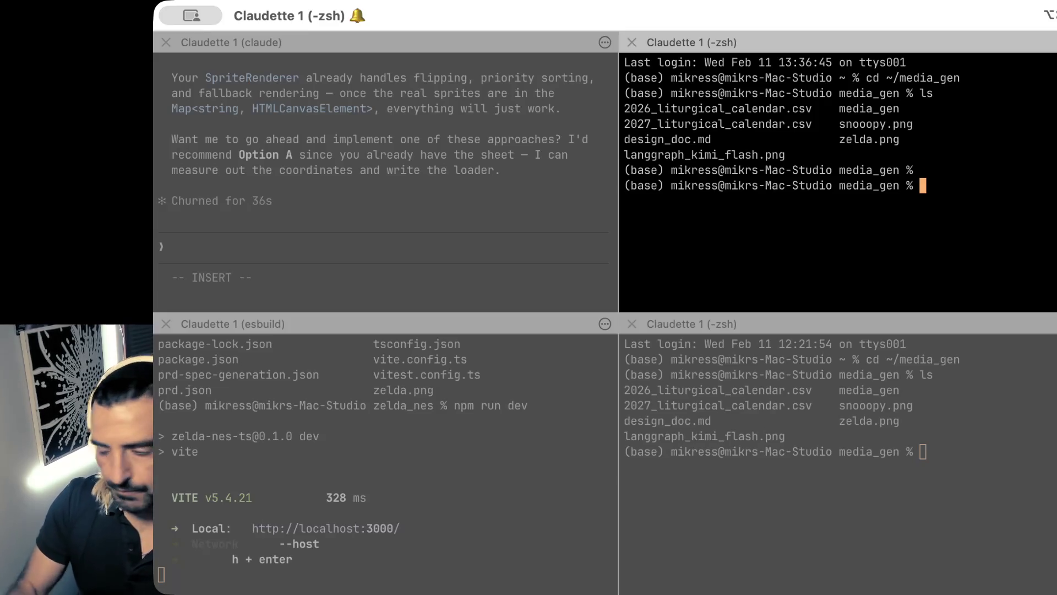
{"action": "type", "text": "claude"}
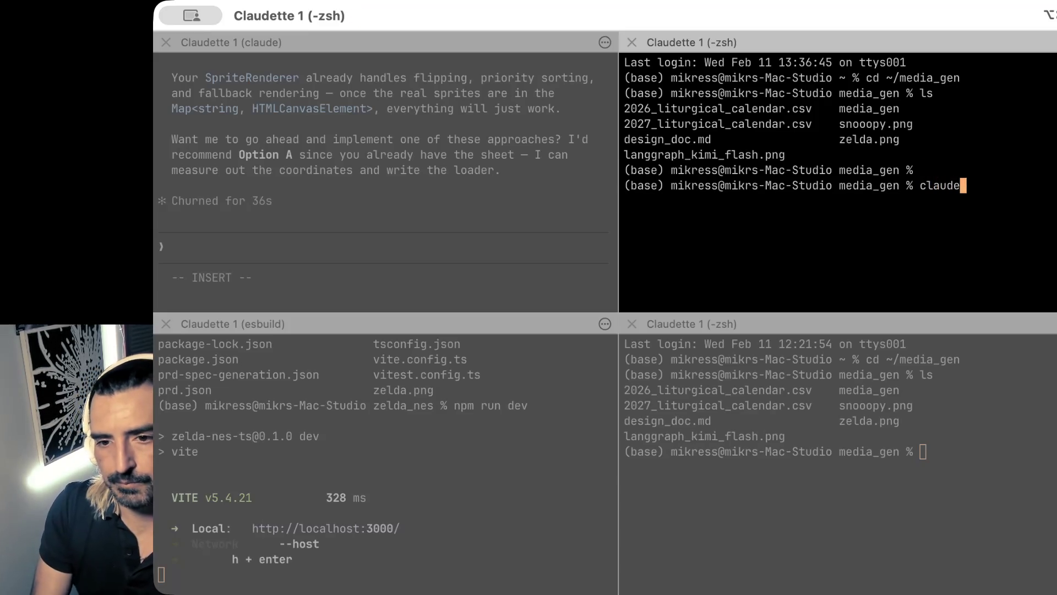
{"action": "key", "text": "Return"}
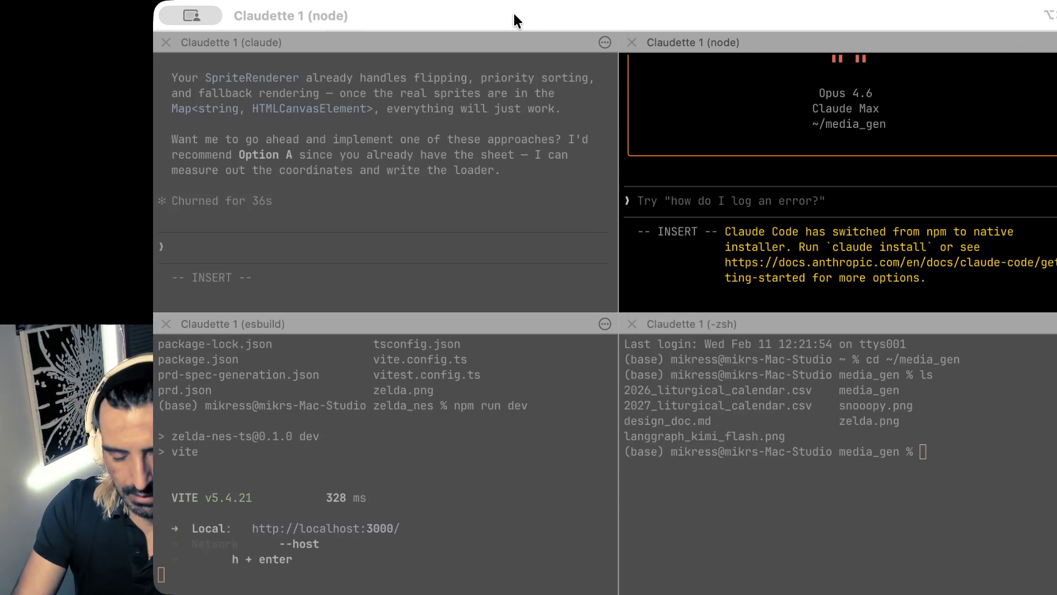
- Capture a region screenshot and return focus to the new Claude session
{"action": "key", "text": "super+shift+4"}
{"action": "key", "text": "Escape"}
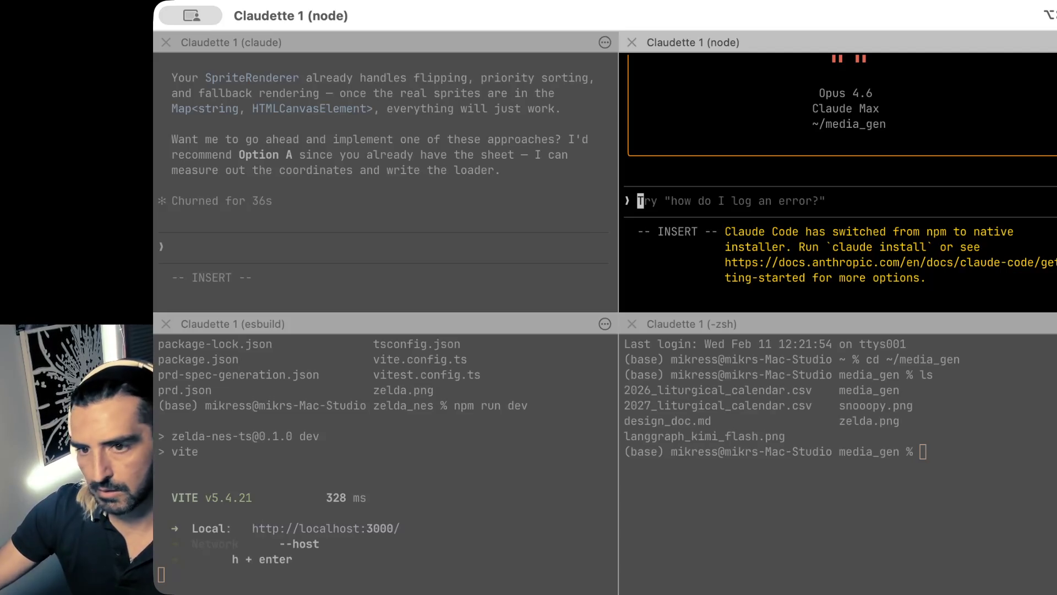
{"action": "key", "text": "super+shift+4"}
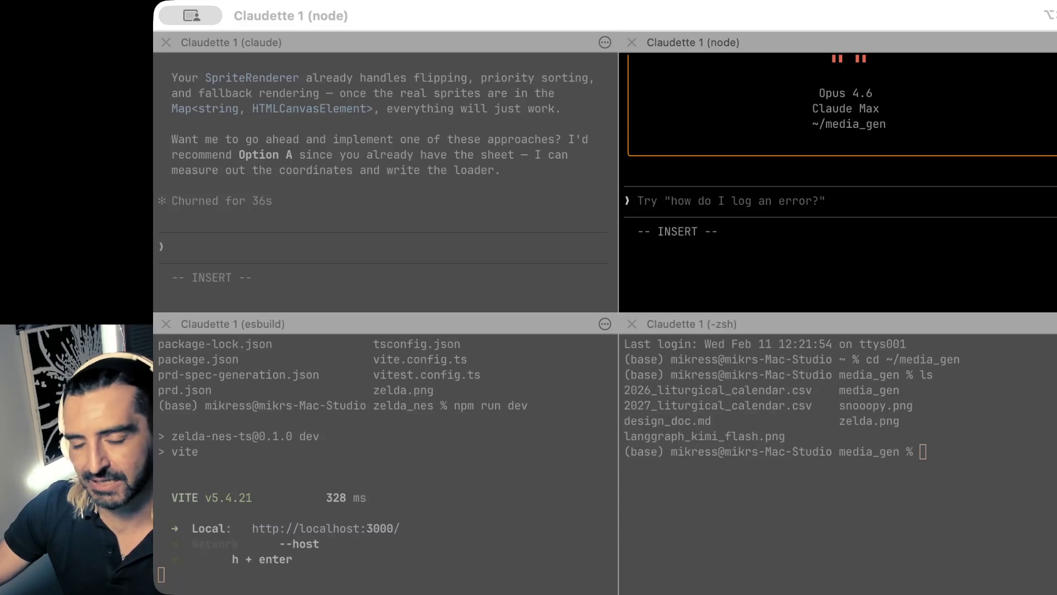
{"action": "key", "text": "super+Tab"}
- Attach the screenshot and ask how to test the Vercel app's main cron moved from 5 pm to 2pm
{"action": "left_click_drag", "start_coordinate": [1056, 165], "coordinate": [765, 98]}
{"action": "type", "text": "o"}
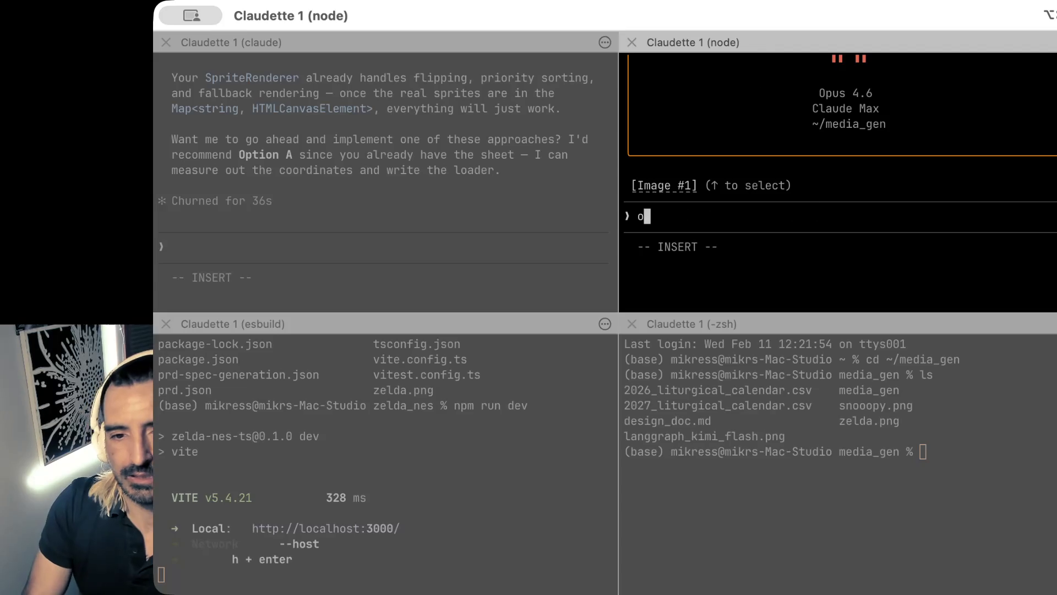
{"action": "type", "text": "kay this is the web app r"}
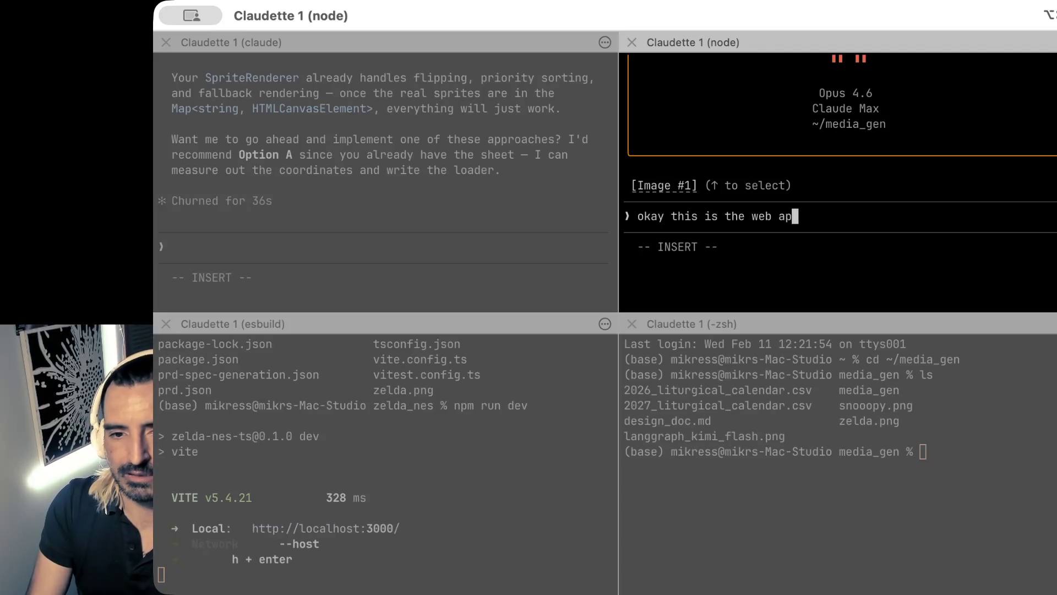
{"action": "key", "text": "BackSpace"}
{"action": "type", "text": "hosted on vercel "}
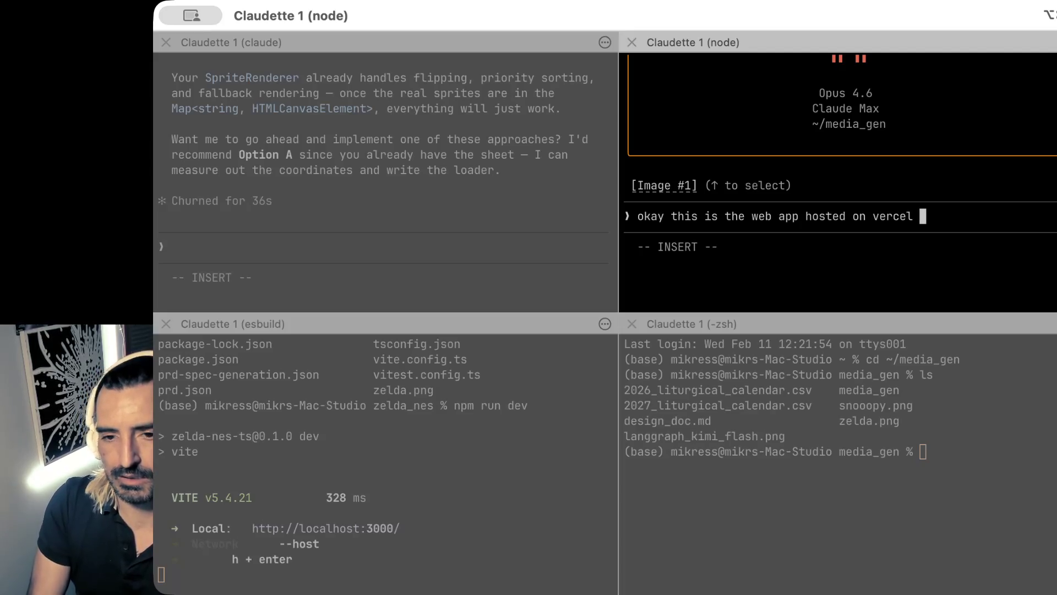
{"action": "type", "text": "(and the main b"}
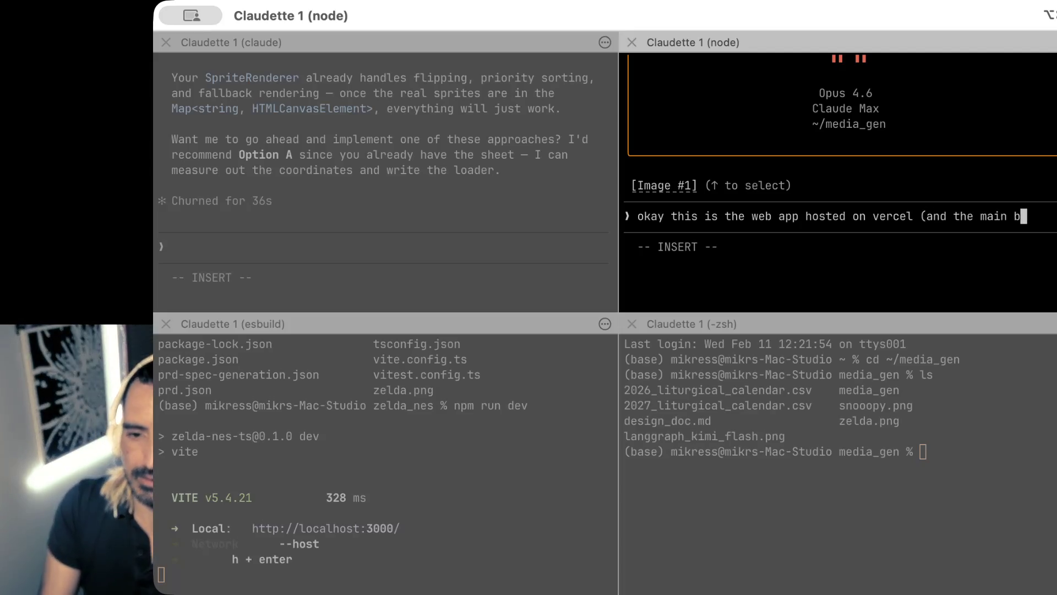
{"action": "type", "text": "ranch is here "}
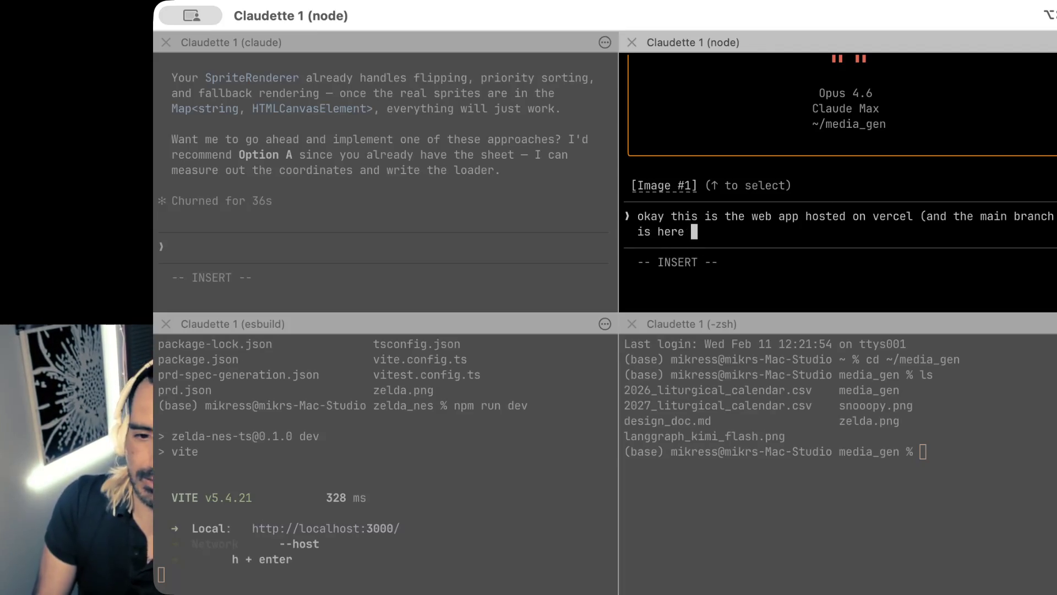
{"action": "type", "text": "~/o"}
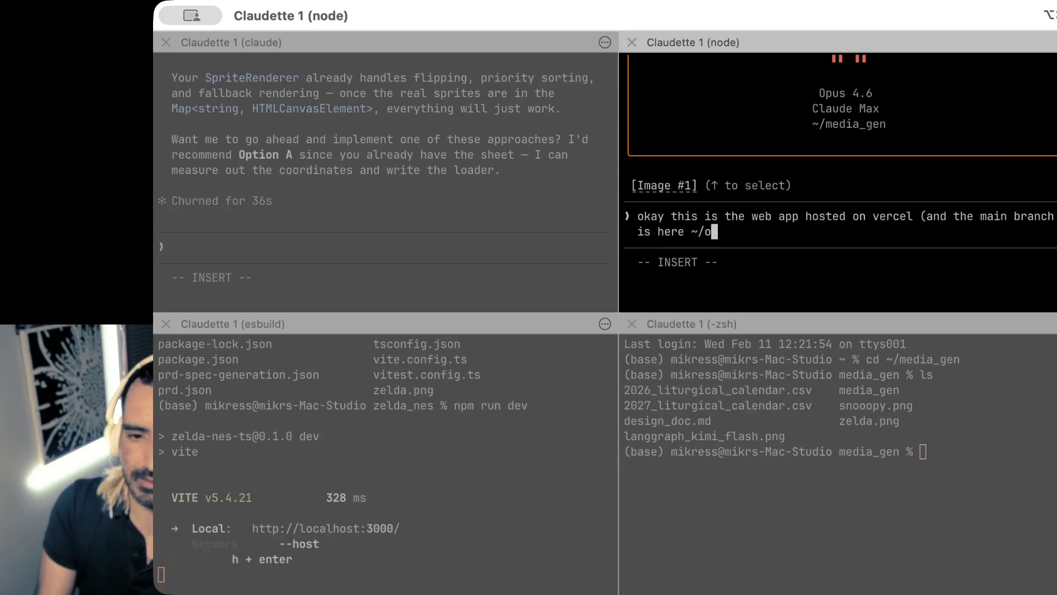
{"action": "type", "text": "ra_web"}
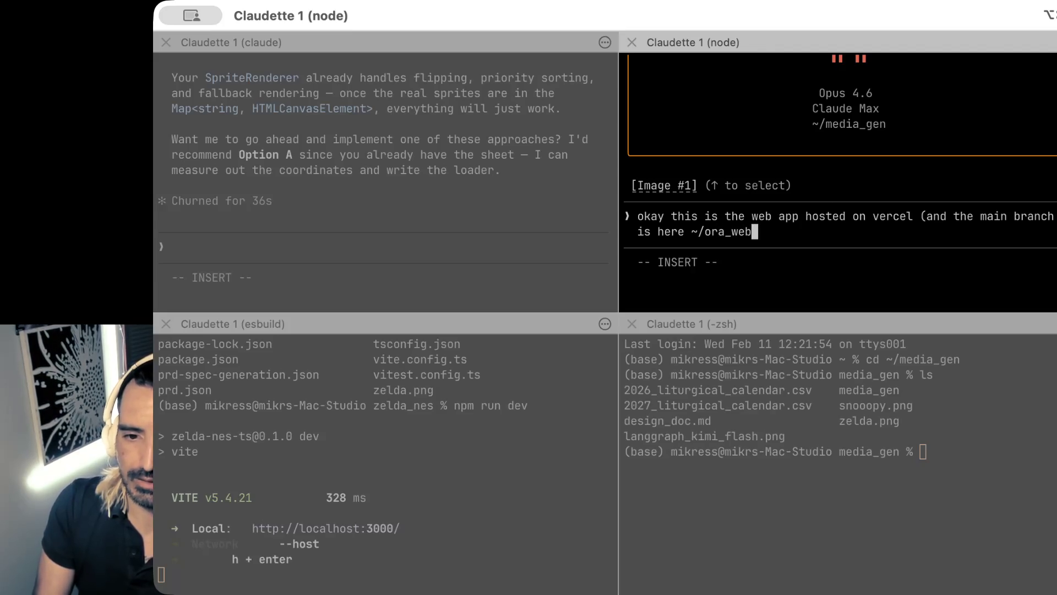
{"action": "type", "text": "_app. Can yo"}
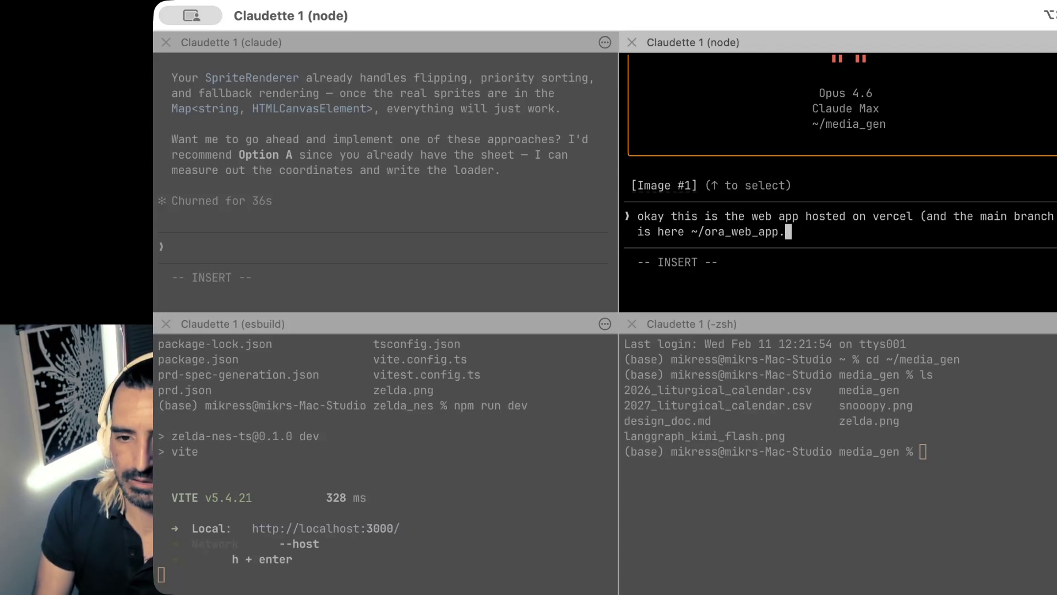
{"action": "type", "text": "u please"}
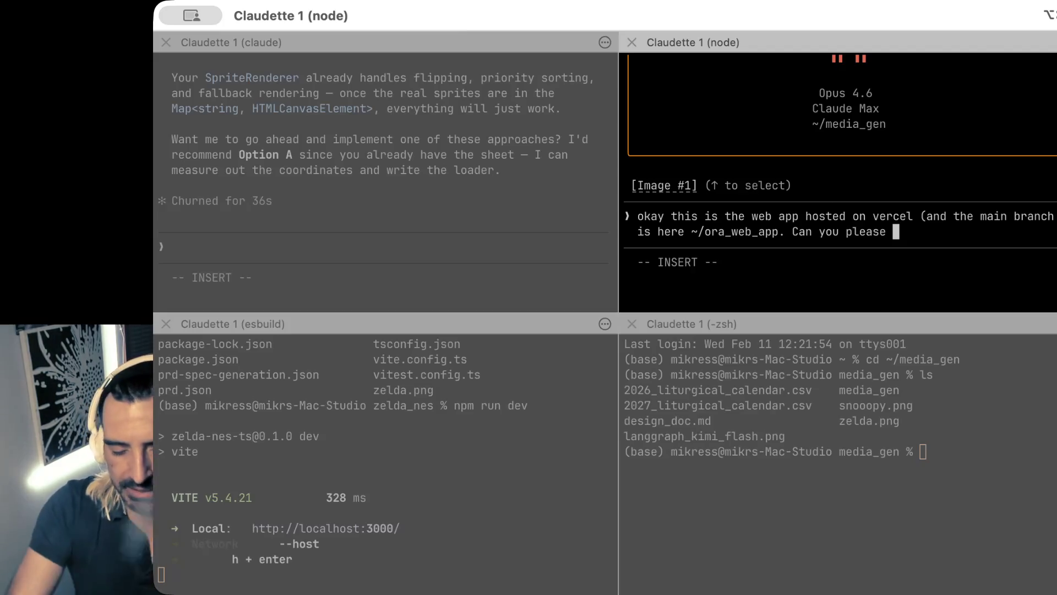
{"action": "type", "text": "che"}
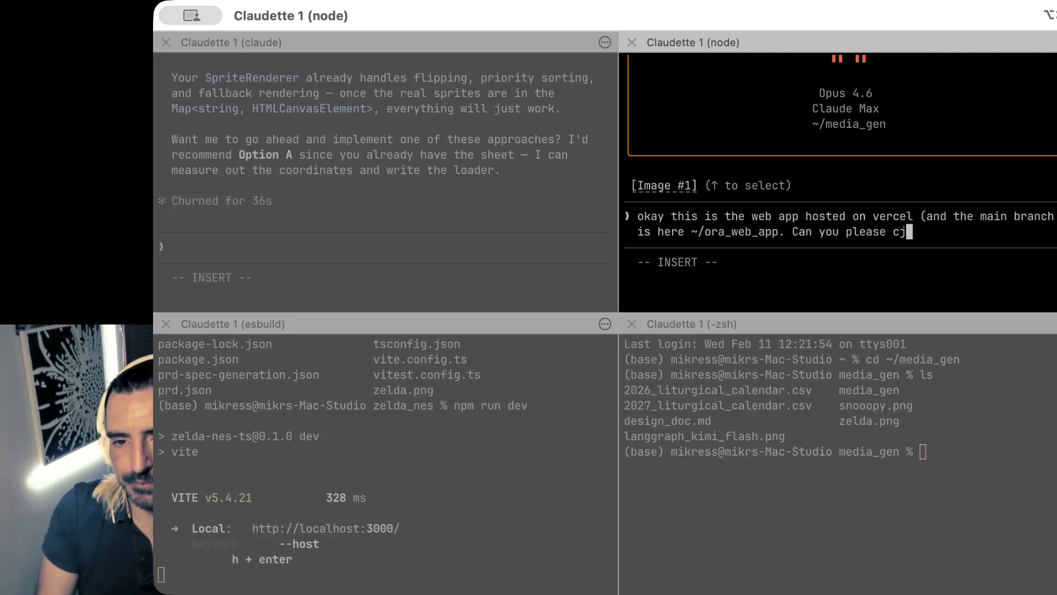
{"action": "key", "text": "BackSpace"}
{"action": "key", "text": "BackSpace"}
{"action": "key", "text": "BackSpace"}
{"action": "type", "text": "check"}
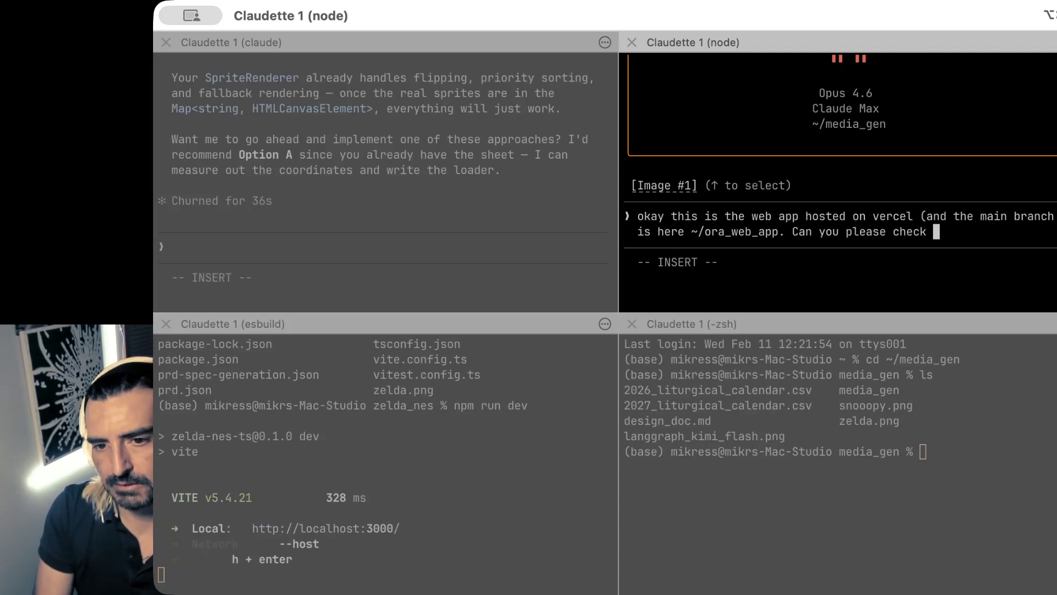
{"action": "key", "text": "BackSpace"}
{"action": "key", "text": "BackSpace"}
{"action": "key", "text": "BackSpace"}
{"action": "key", "text": "BackSpace"}
{"action": "key", "text": "BackSpace"}
{"action": "type", "text": "tell m"}
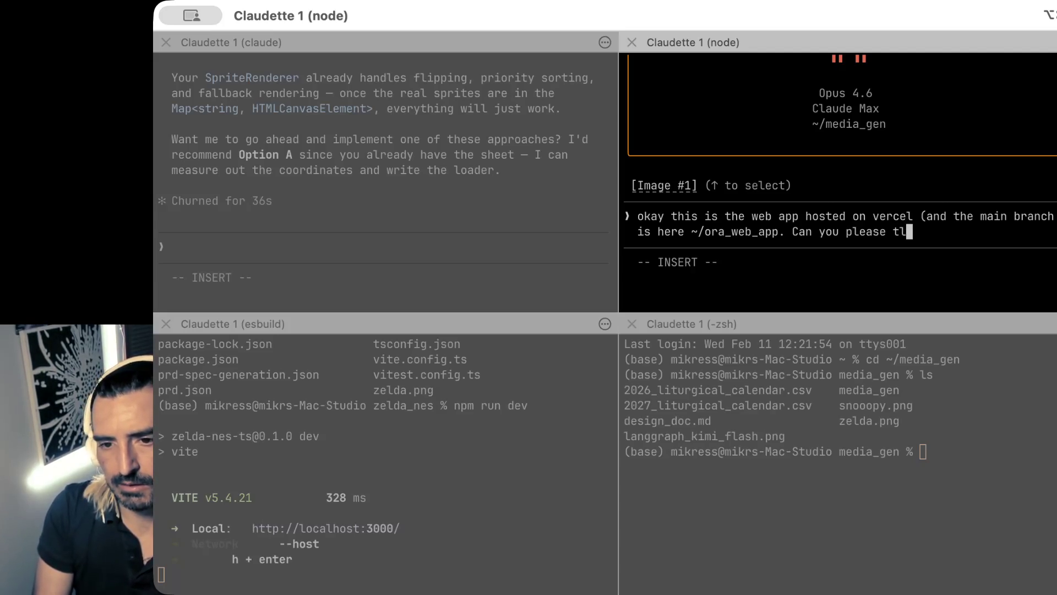
{"action": "type", "text": "e ho"}
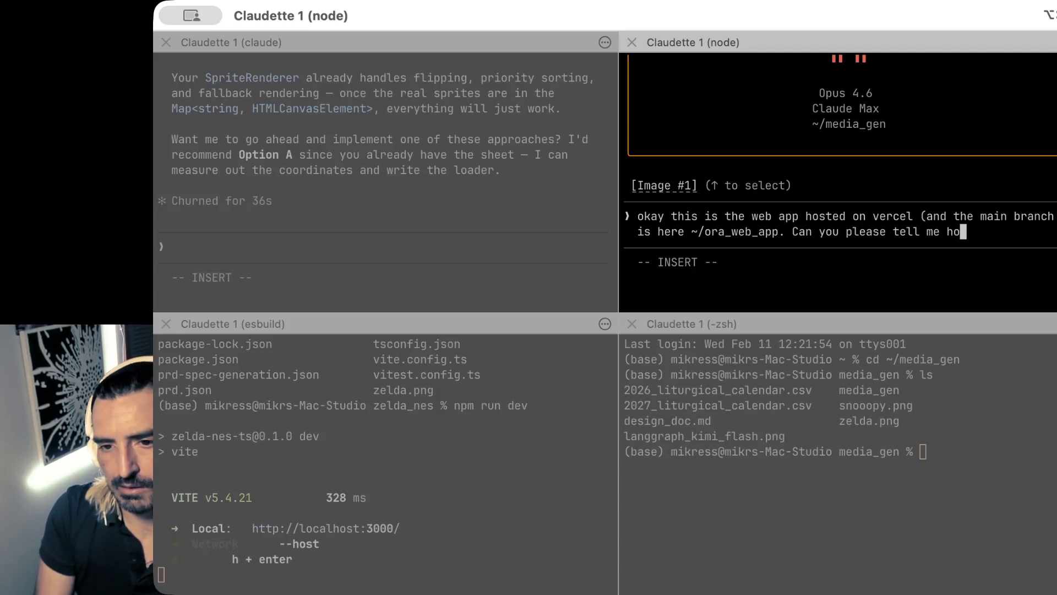
{"action": "type", "text": "w to te"}
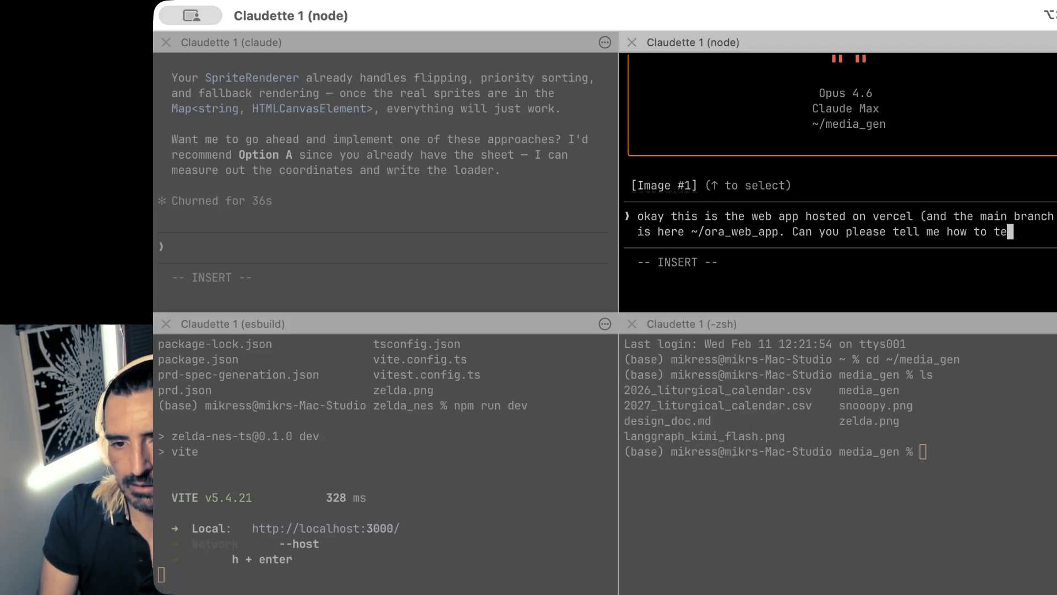
{"action": "type", "text": "st the mai"}
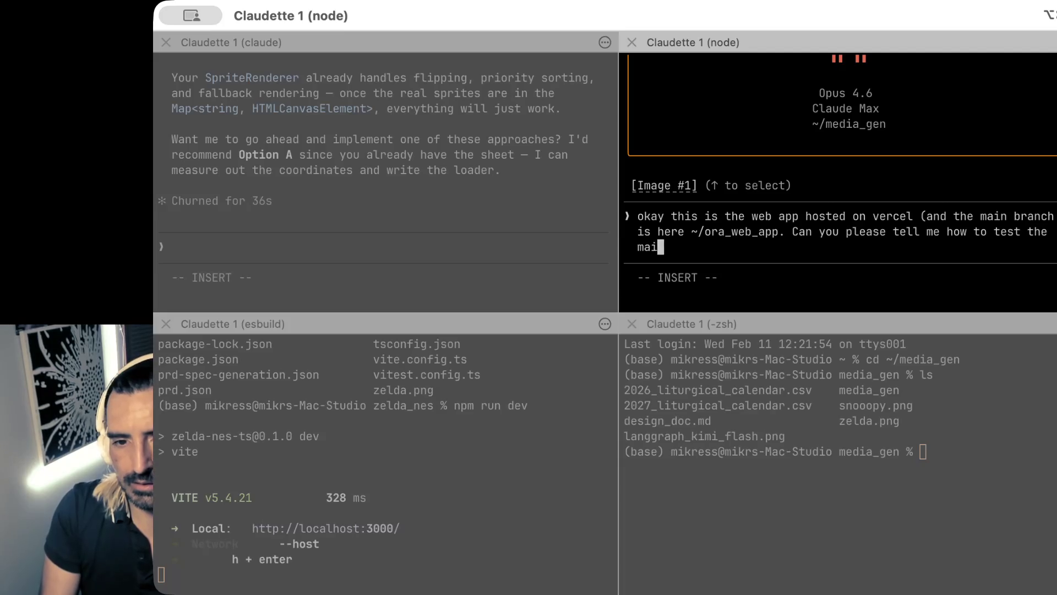
{"action": "type", "text": "n chron? So i f"}
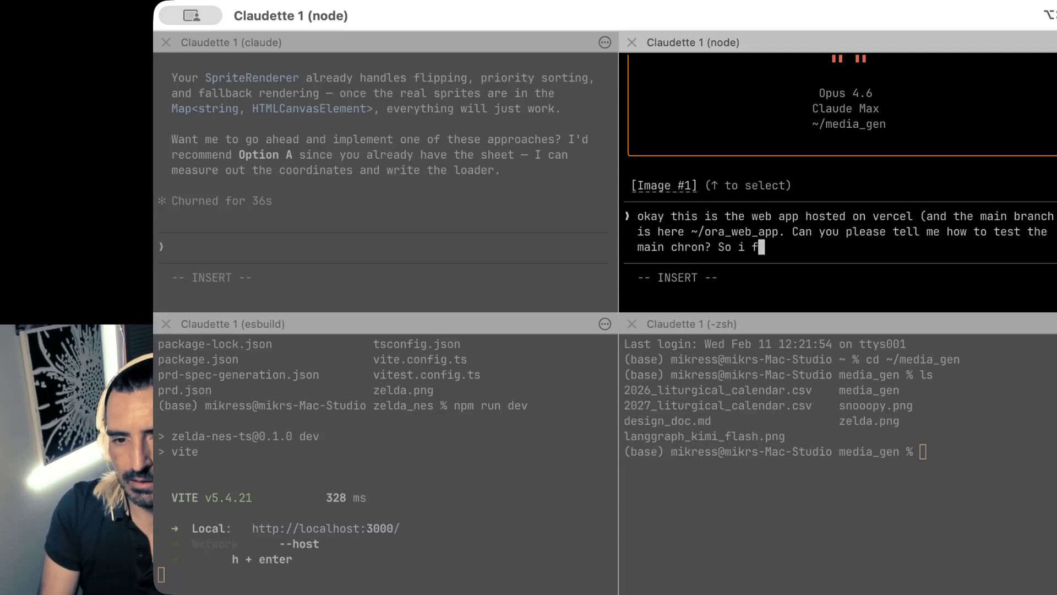
{"action": "key", "text": "BackSpace"}
{"action": "key", "text": "BackSpace"}
{"action": "type", "text": "f i were to chang"}
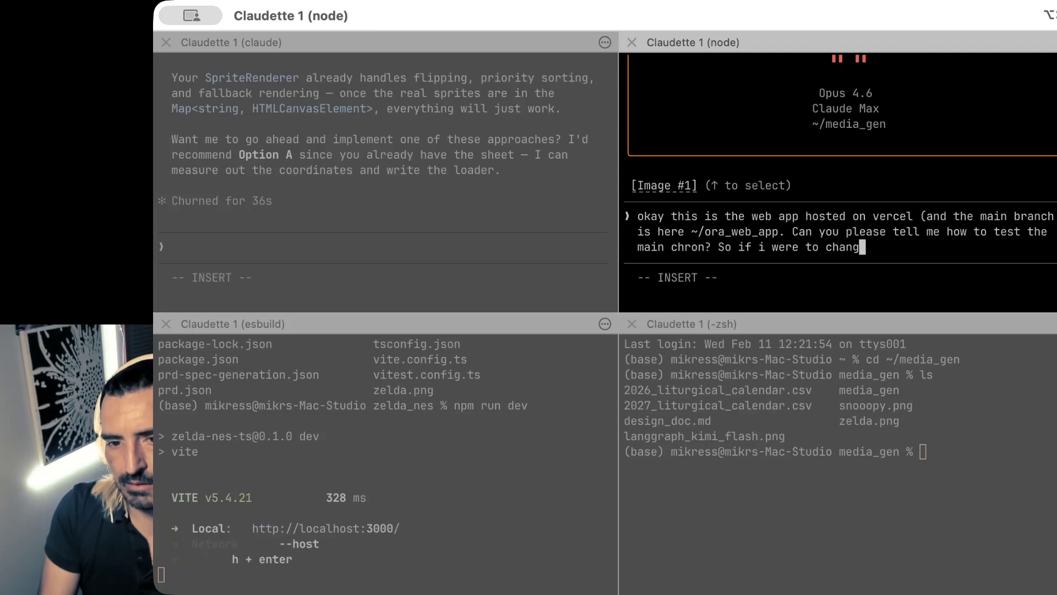
{"action": "type", "text": "e the chron fro"}
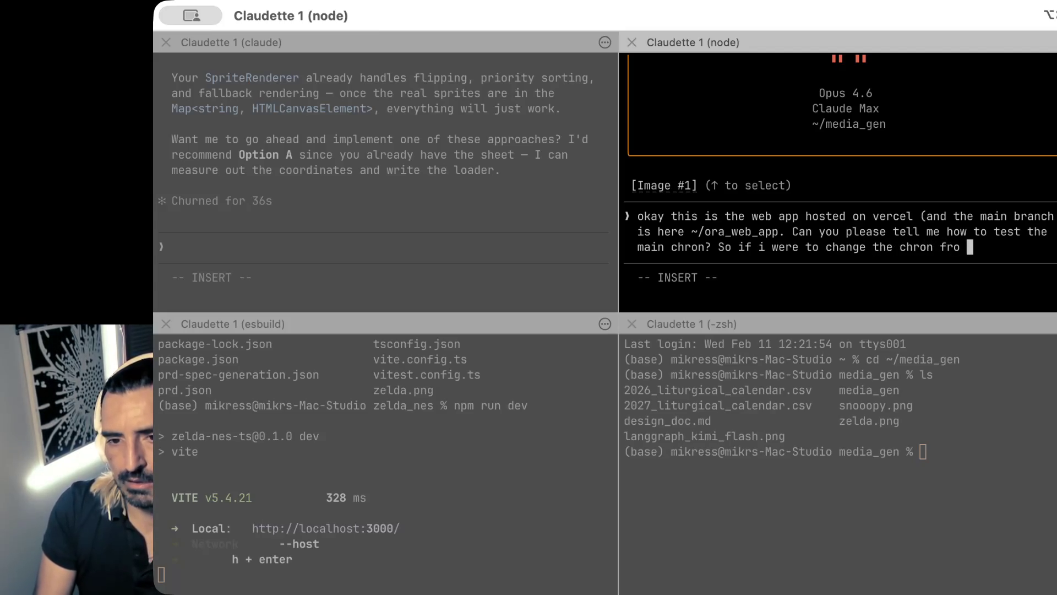
{"action": "type", "text": "m 5 pm,"}
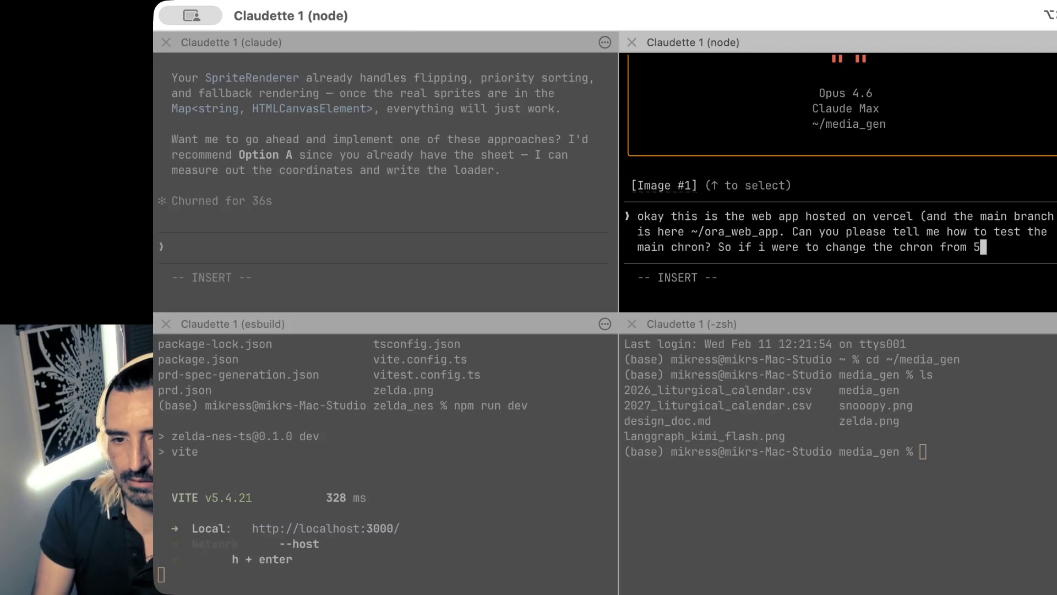
{"action": "key", "text": "BackSpace"}
{"action": "key", "text": "BackSpace"}
{"action": "type", "text": "to "}
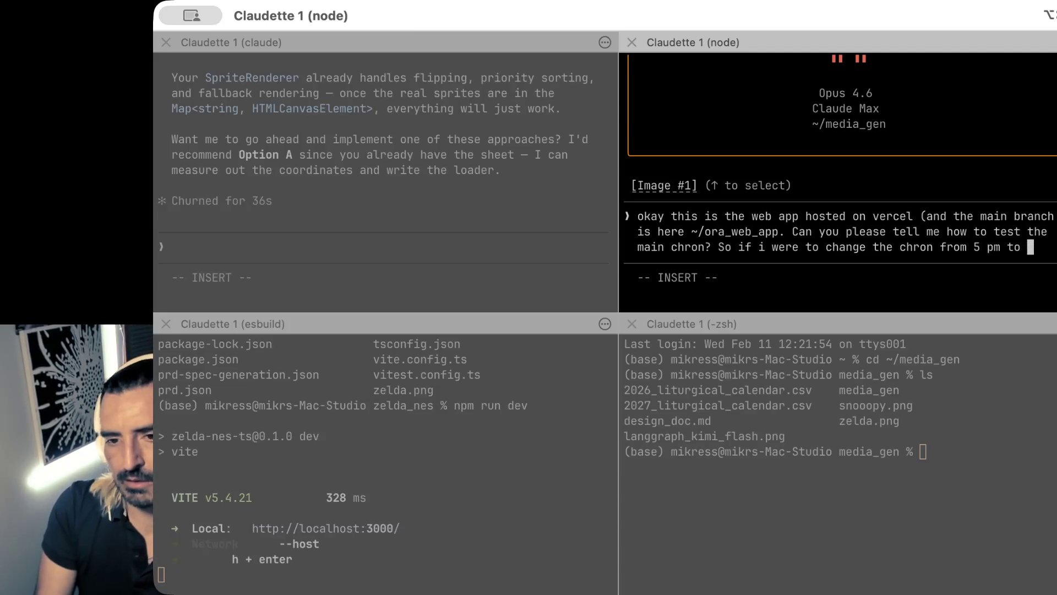
{"action": "type", "text": "2pm would it run in "}
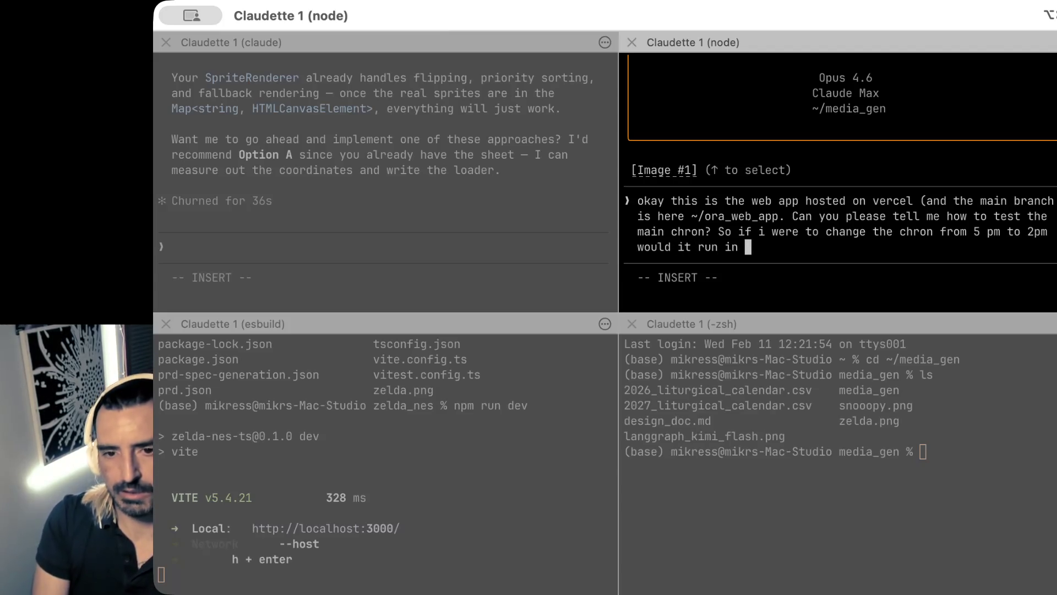
{"action": "type", "text": "10 min?"}
{"action": "key", "text": "Return"}
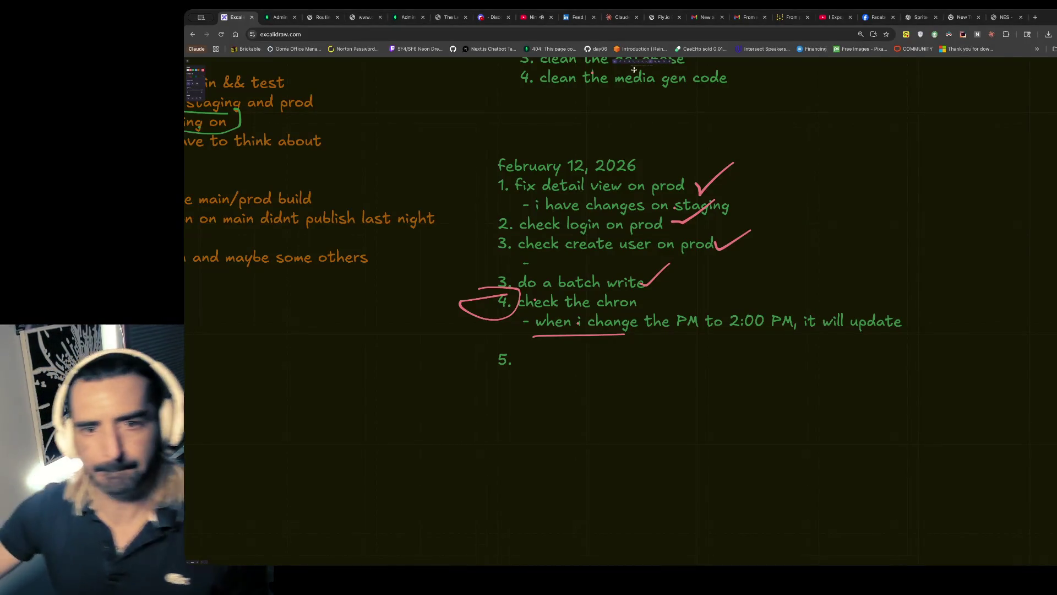
{"action": "scroll", "coordinate": [588, 251], "scroll_direction": "right", "scroll_amount": 1}
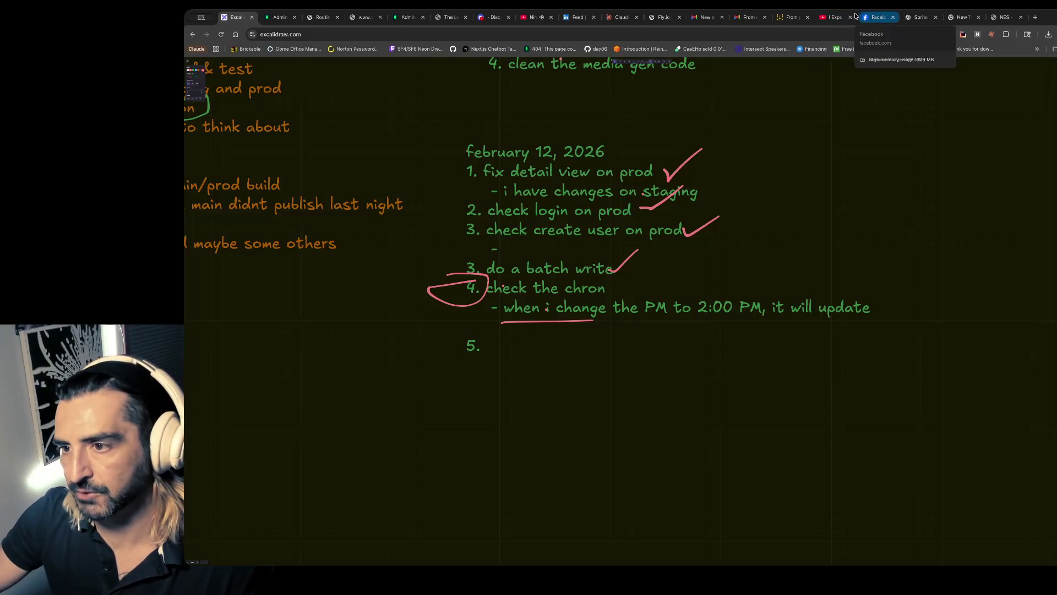
{"action": "left_click", "coordinate": [921, 17]}
- Scroll the sword-sprite reply and select the 'You can download each from /mnt/data/' sentence
{"action": "scroll", "coordinate": [607, 257], "scroll_direction": "down", "scroll_amount": 3}
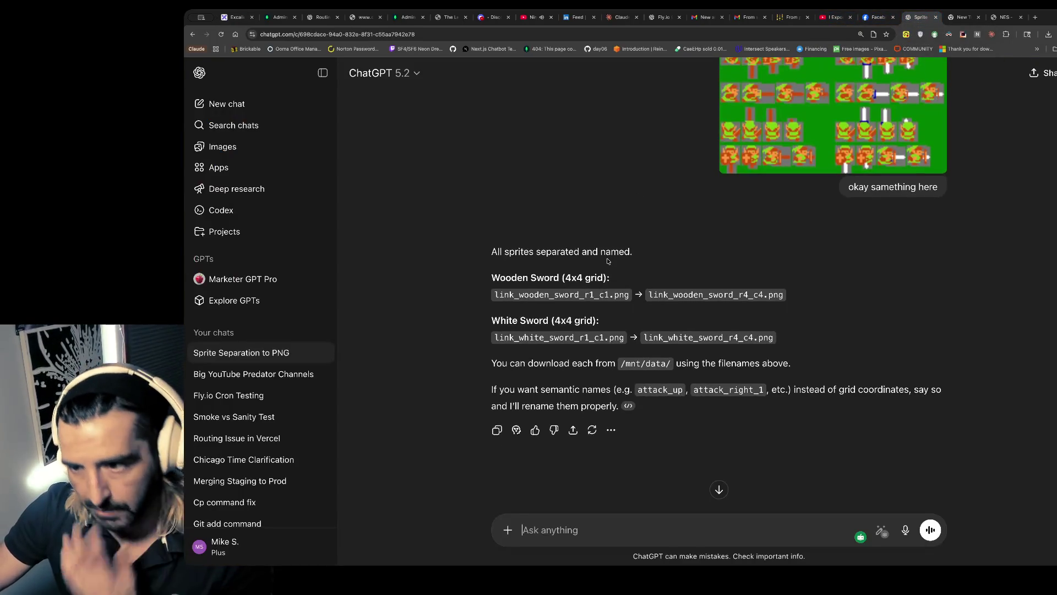
{"action": "scroll", "coordinate": [595, 251], "scroll_direction": "up", "scroll_amount": 5}
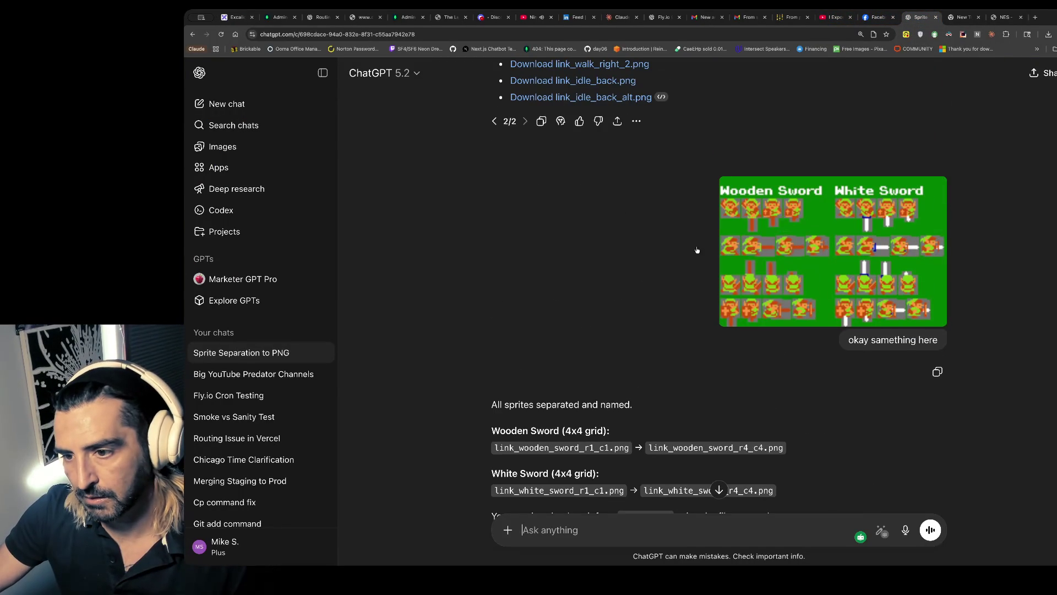
{"action": "scroll", "coordinate": [578, 324], "scroll_direction": "down", "scroll_amount": 1}
{"action": "scroll", "coordinate": [577, 323], "scroll_direction": "down", "scroll_amount": 3}
{"action": "scroll", "coordinate": [546, 342], "scroll_direction": "down", "scroll_amount": 3}
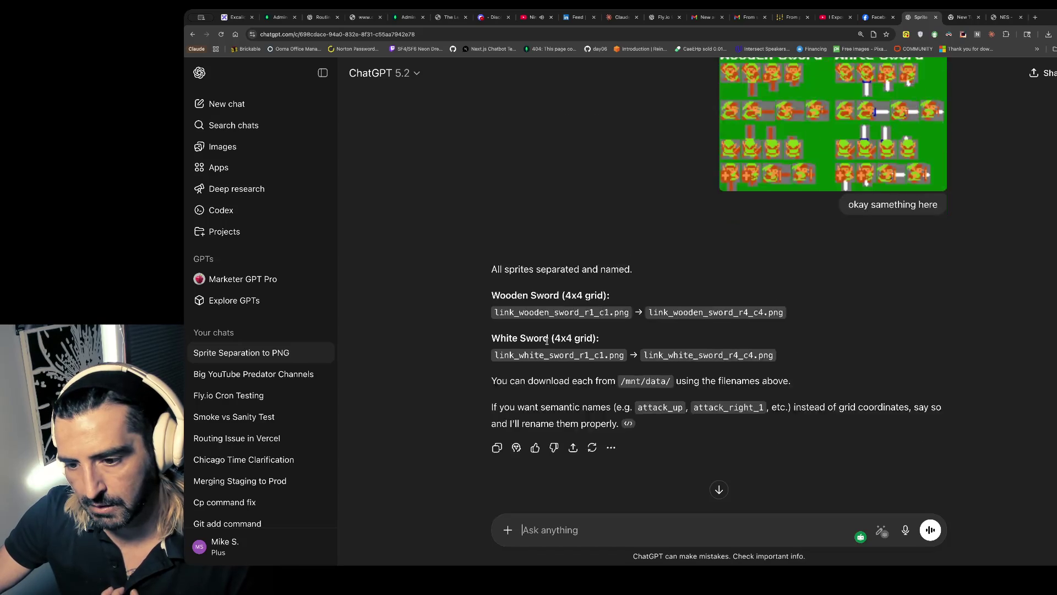
{"action": "scroll", "coordinate": [548, 343], "scroll_direction": "down", "scroll_amount": 4}
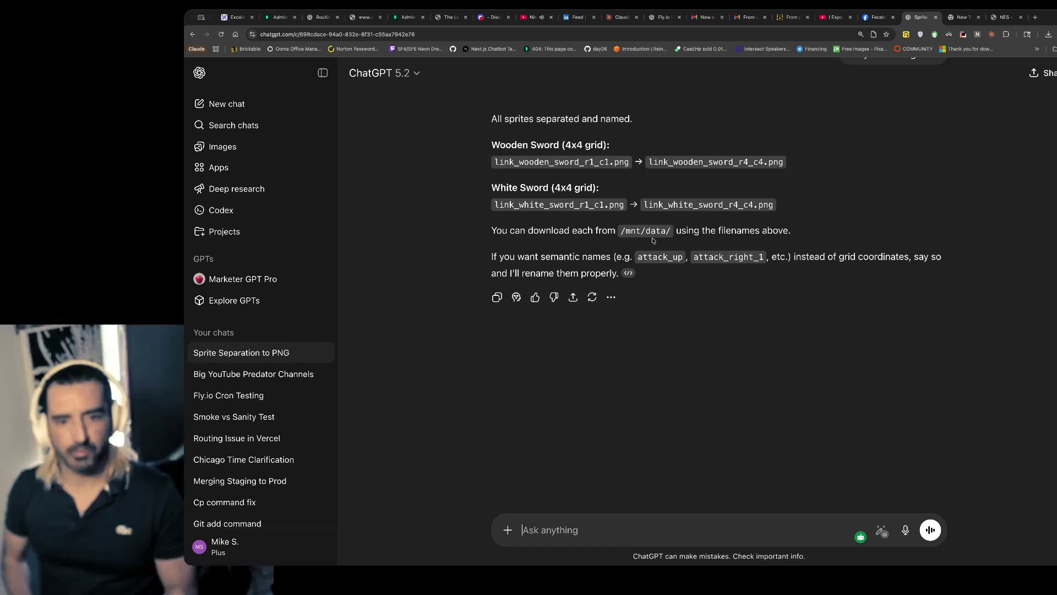
{"action": "left_click_drag", "start_coordinate": [491, 230], "coordinate": [618, 230]}
{"action": "left_click", "coordinate": [801, 229]}
{"action": "left_click_drag", "start_coordinate": [800, 230], "coordinate": [491, 230]}
{"action": "key", "text": "ctrl+c"}
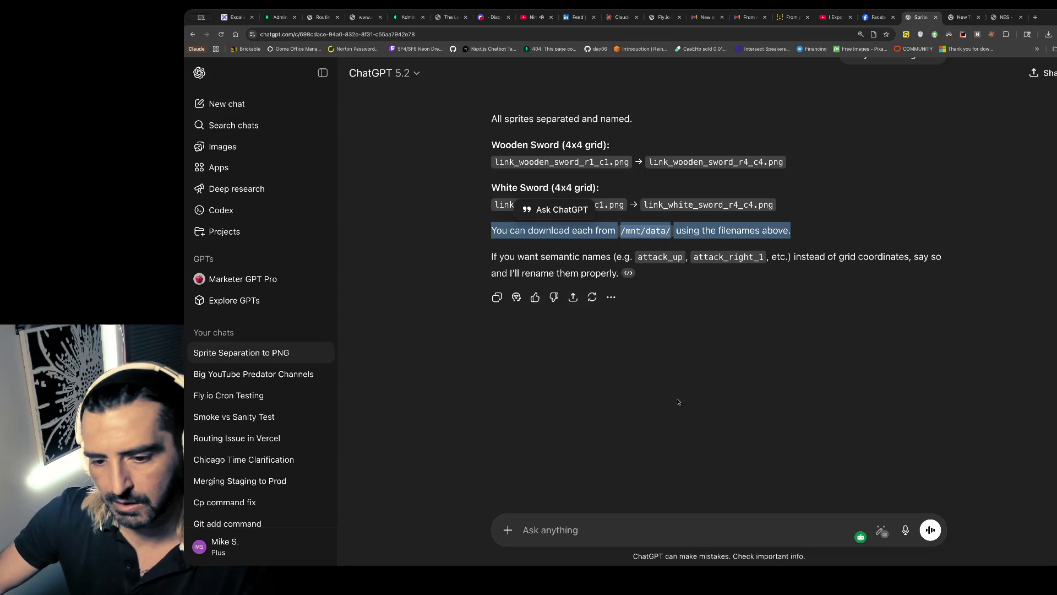
- Send 'how to access' followed by the pasted /mnt/data/ sentence
{"action": "type", "text": "how "}
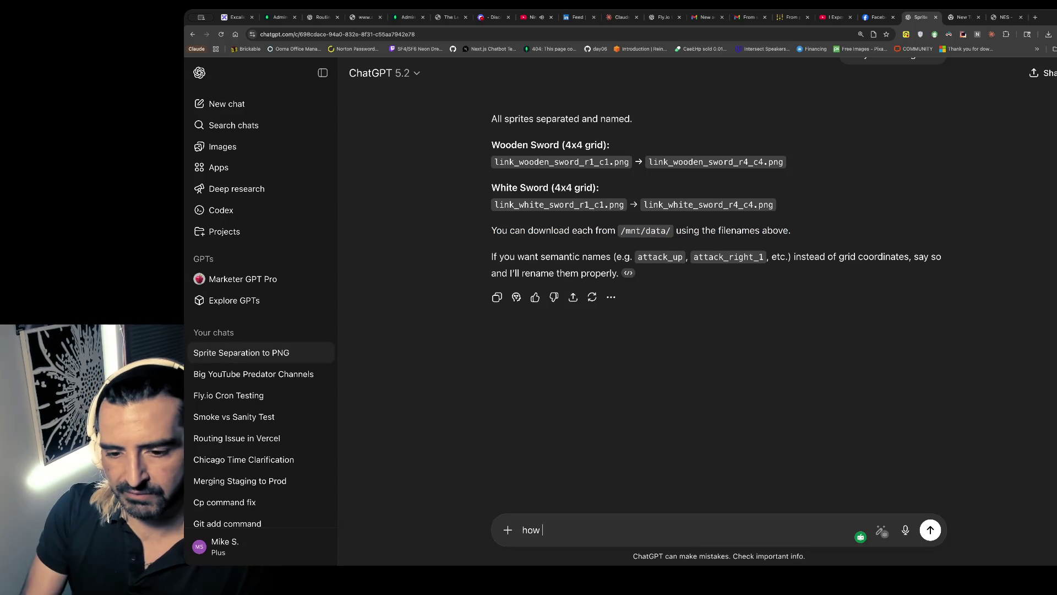
{"action": "type", "text": "to access"}
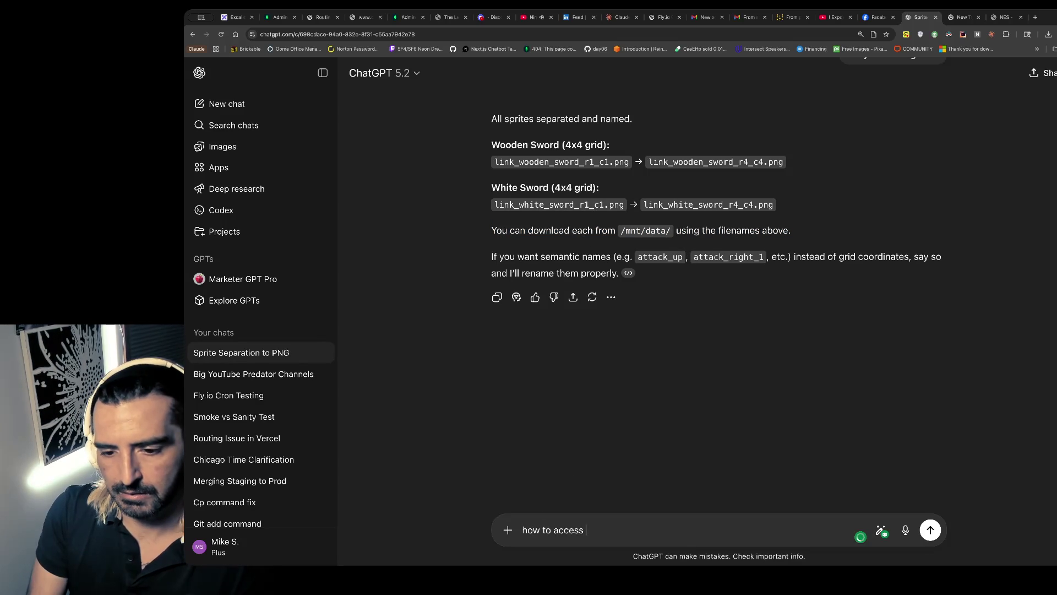
{"action": "key", "text": "ctrl+v"}
{"action": "key", "text": "Return"}
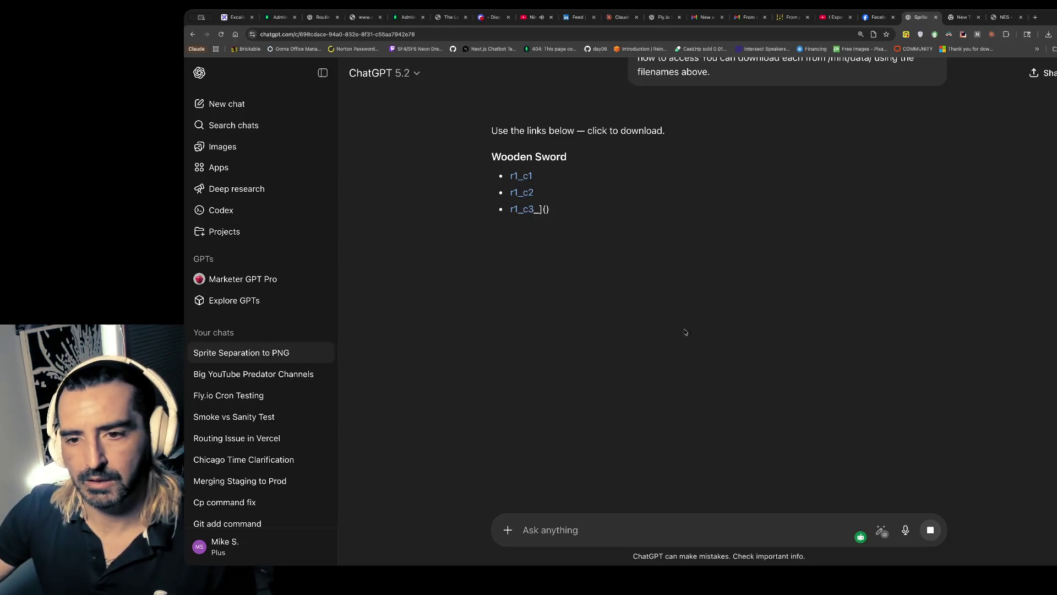
- Download wooden sword sprites r1_c1 and r2_c1, drop r1_c1 into the chat, then remove it
{"action": "left_click", "coordinate": [516, 176]}
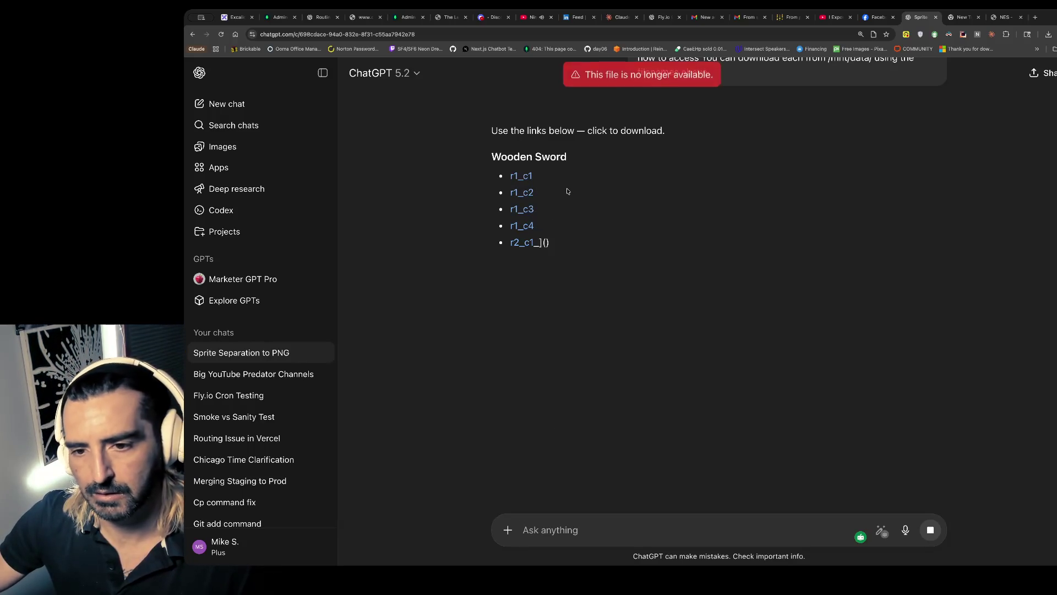
{"action": "left_click", "coordinate": [513, 240]}
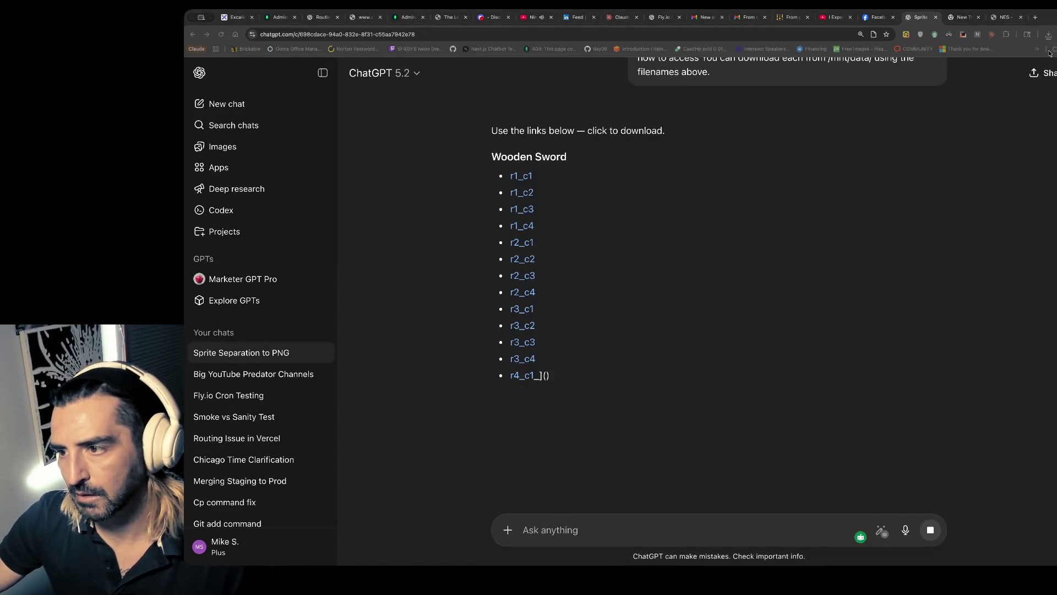
{"action": "left_click", "coordinate": [1048, 34]}
{"action": "left_click_drag", "start_coordinate": [1008, 71], "coordinate": [556, 201]}
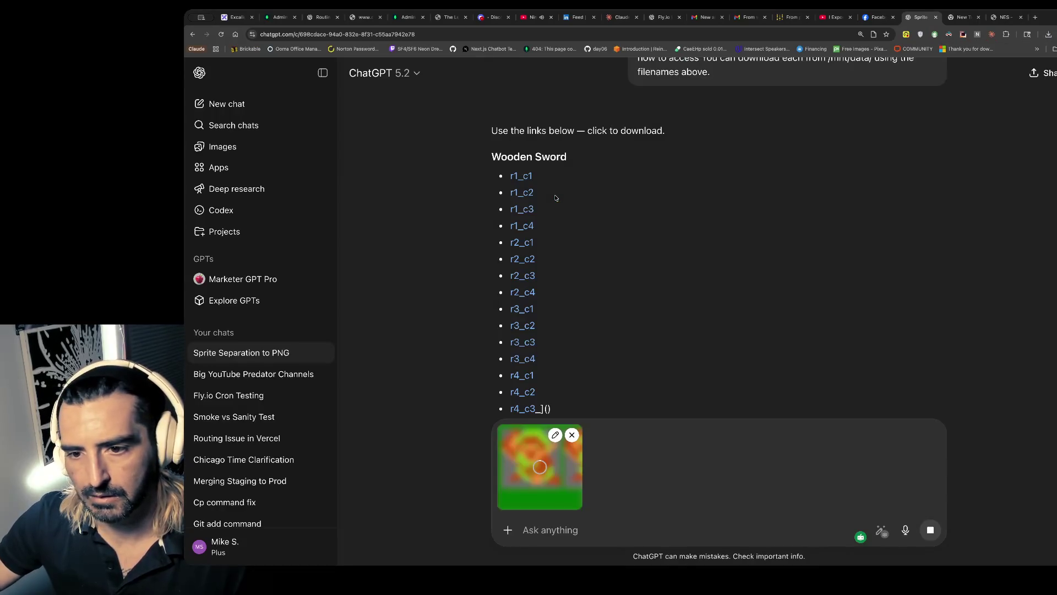
{"action": "left_click", "coordinate": [574, 437]}
- Download the r2_c1 sprite again, drop it into the chat, then remove the attachment
{"action": "scroll", "coordinate": [708, 236], "scroll_direction": "up", "scroll_amount": 7}
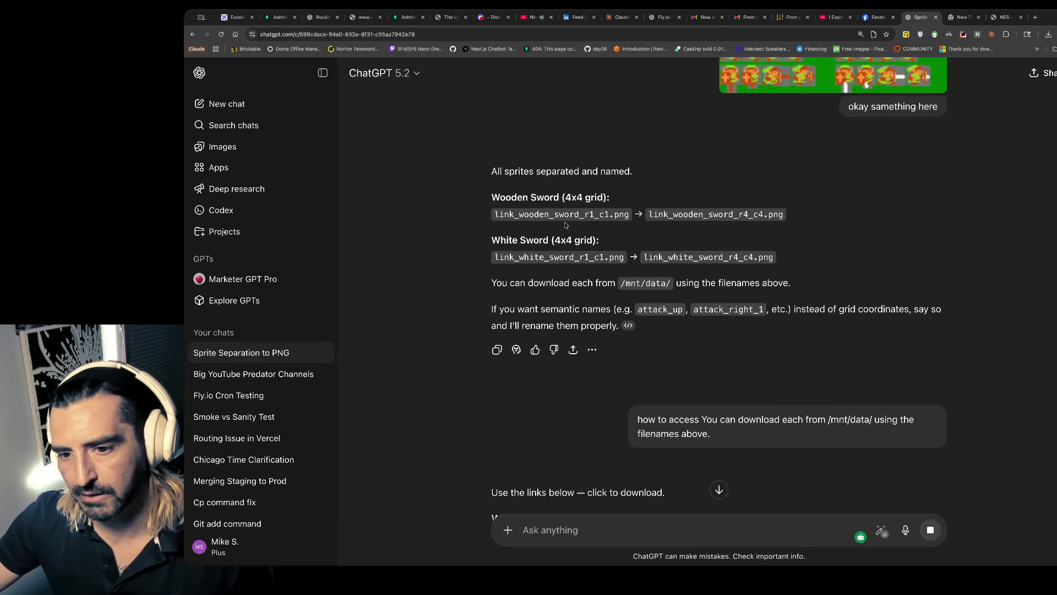
{"action": "scroll", "coordinate": [556, 229], "scroll_direction": "up", "scroll_amount": 5}
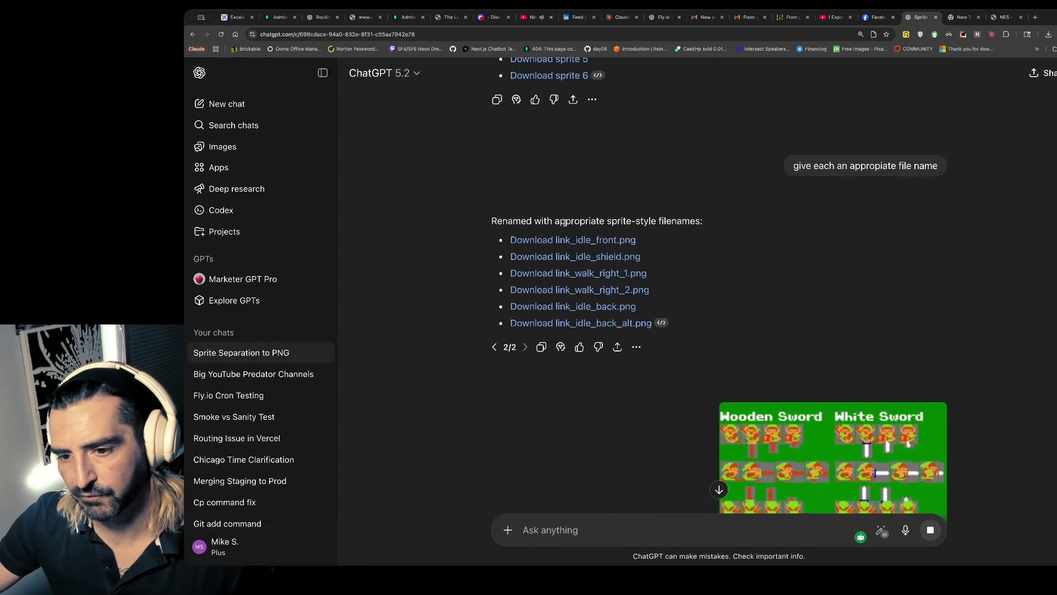
{"action": "left_click", "coordinate": [719, 490]}
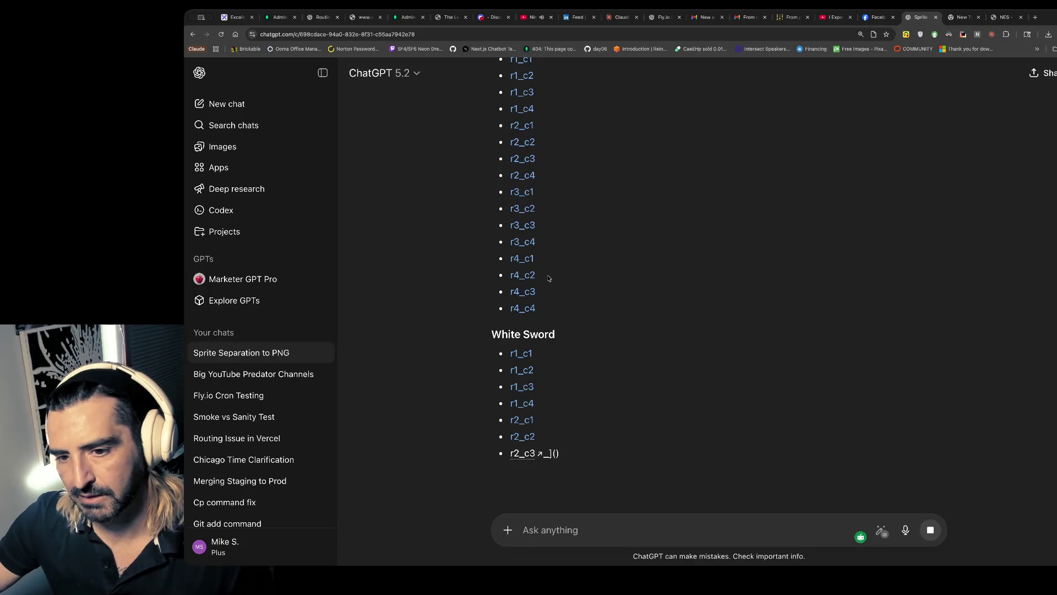
{"action": "scroll", "coordinate": [548, 278], "scroll_direction": "up", "scroll_amount": 3}
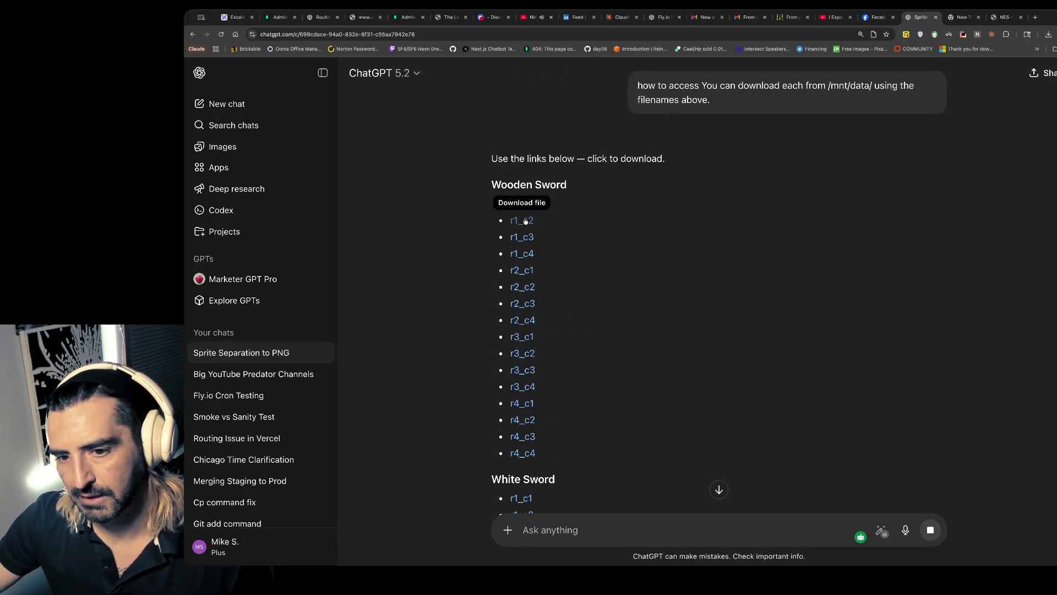
{"action": "left_click", "coordinate": [523, 273]}
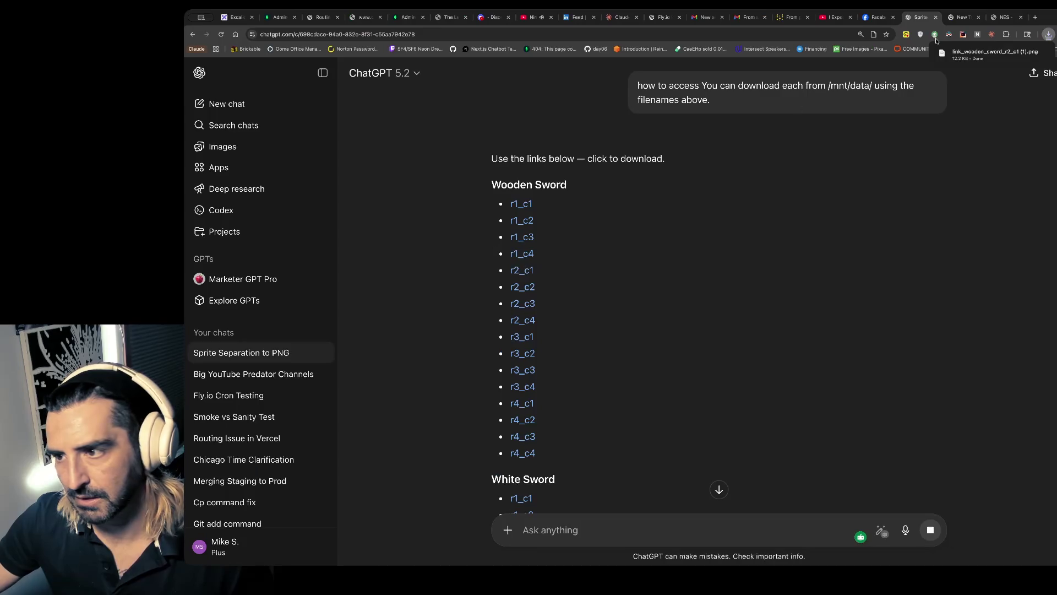
{"action": "left_click_drag", "start_coordinate": [985, 53], "coordinate": [735, 157]}
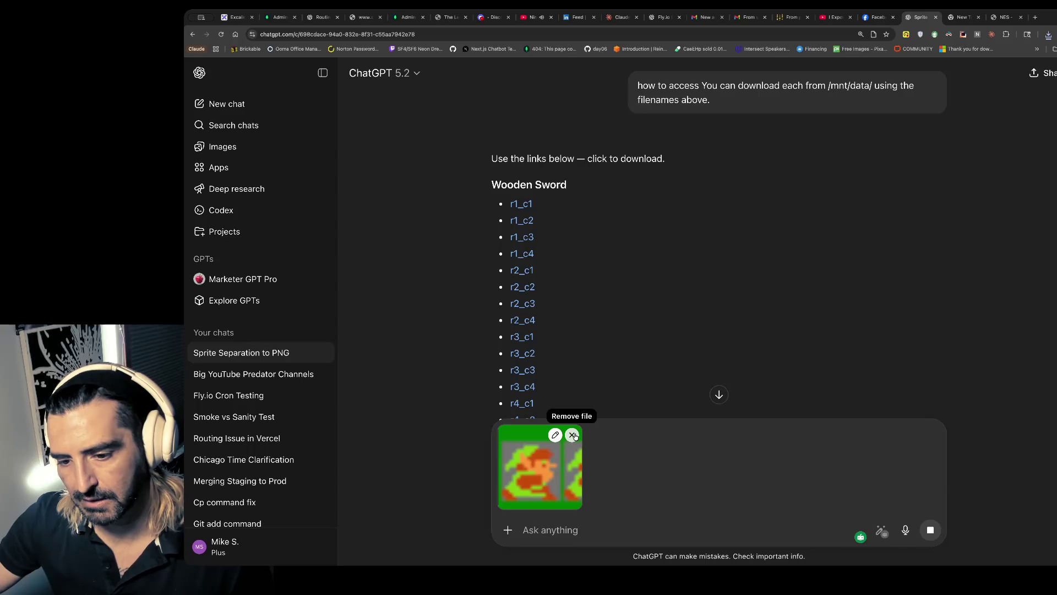
{"action": "left_click", "coordinate": [574, 435]}
- Select the /mnt/data/ path and type the follow-up 'no, i am saying where is /mnt/data/'
{"action": "left_click", "coordinate": [715, 488]}
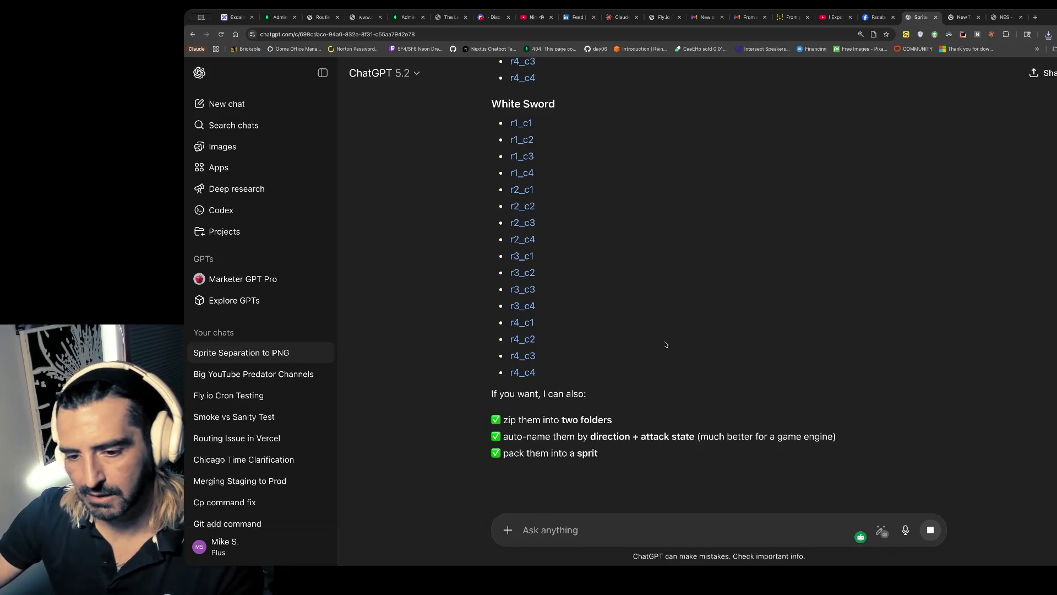
{"action": "scroll", "coordinate": [704, 341], "scroll_direction": "up", "scroll_amount": 12}
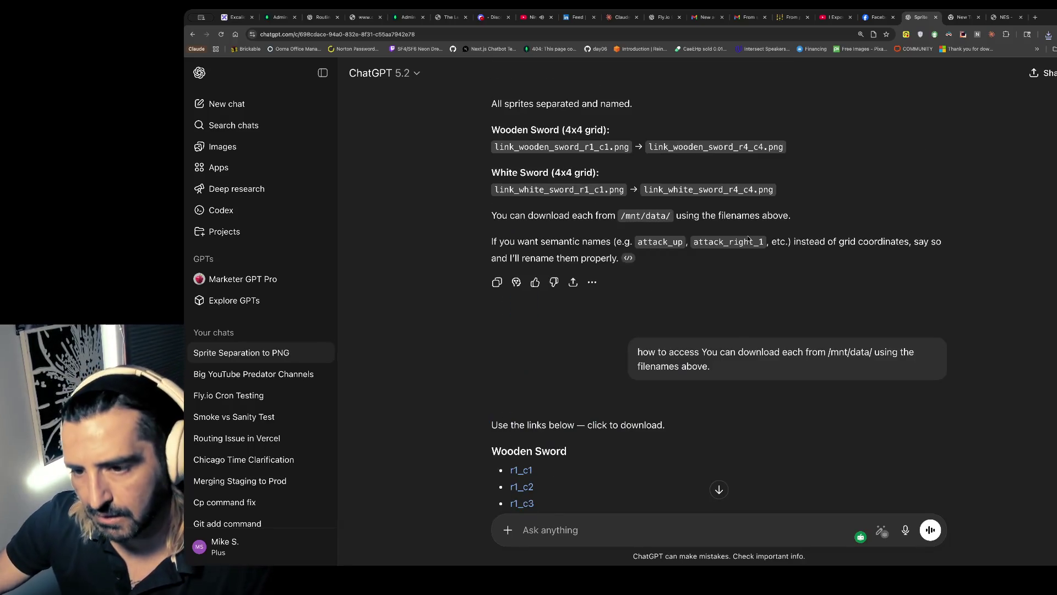
{"action": "mouse_move", "coordinate": [872, 352]}
{"action": "left_mouse_down"}
{"action": "mouse_move", "coordinate": [809, 352]}
{"action": "mouse_move", "coordinate": [828, 348]}
{"action": "left_mouse_up"}
{"action": "scroll", "coordinate": [743, 395], "scroll_direction": "down", "scroll_amount": 12}
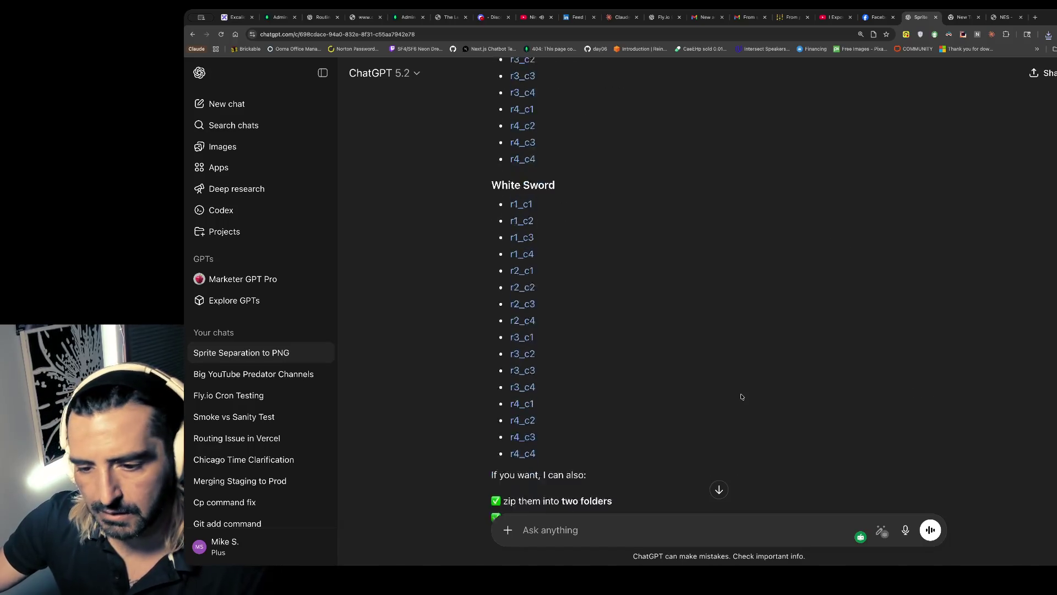
{"action": "type", "text": "n"}
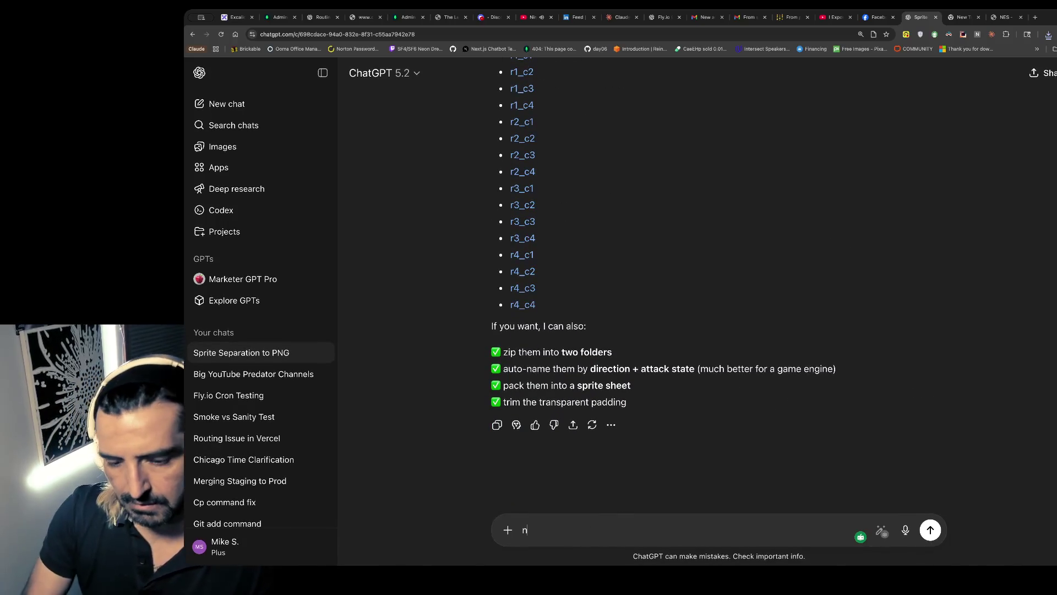
{"action": "type", "text": "o, i am saying where is /mnt/data/"}
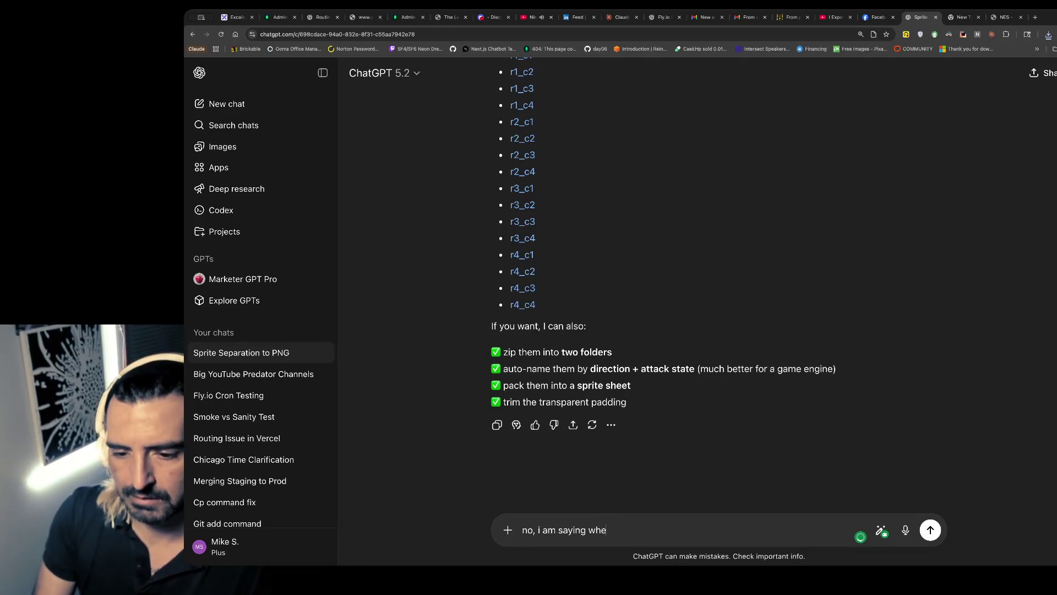
- Ask ChatGPT 'where is /mnt/data/' and scroll back up to the renamed download links
{"action": "key", "text": "Return"}
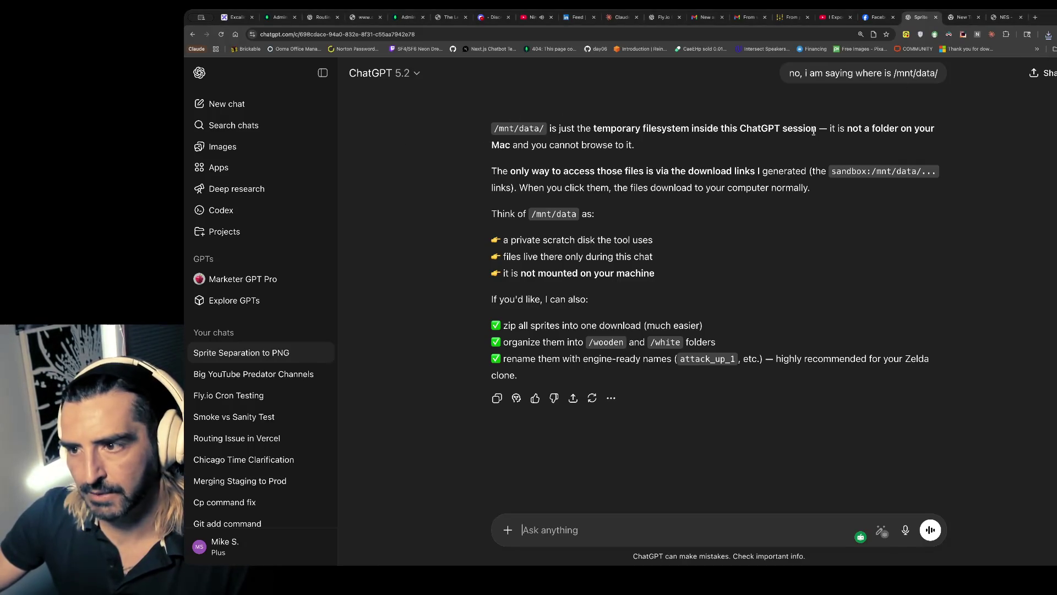
{"action": "scroll", "coordinate": [777, 196], "scroll_direction": "up", "scroll_amount": 10}
{"action": "scroll", "coordinate": [777, 196], "scroll_direction": "up", "scroll_amount": 3}
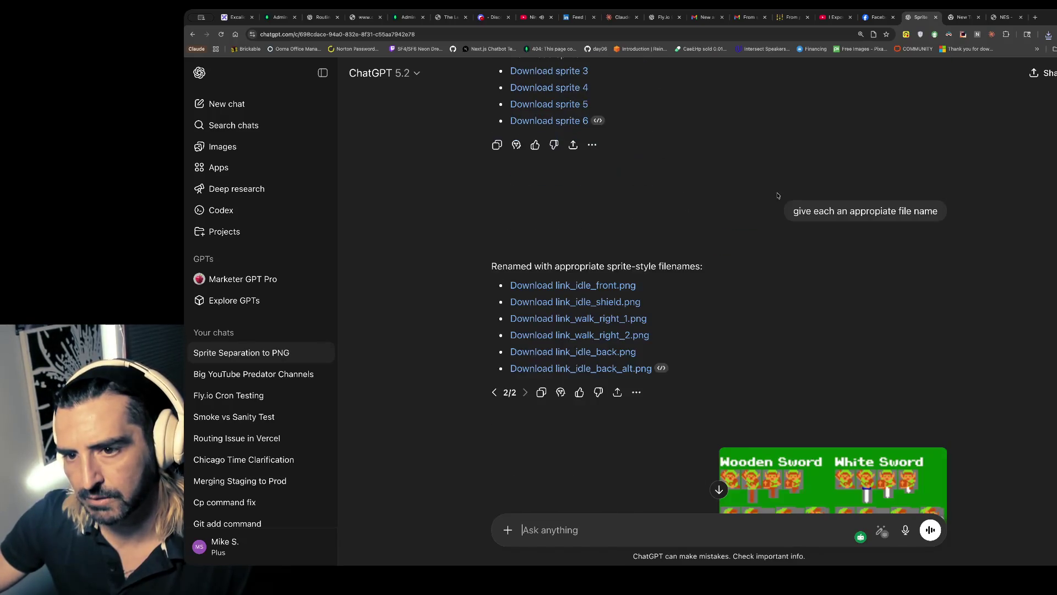
- Download link_idle_front.png, then attach it to the message and remove it again
{"action": "left_click_drag", "start_coordinate": [702, 371], "coordinate": [511, 290]}
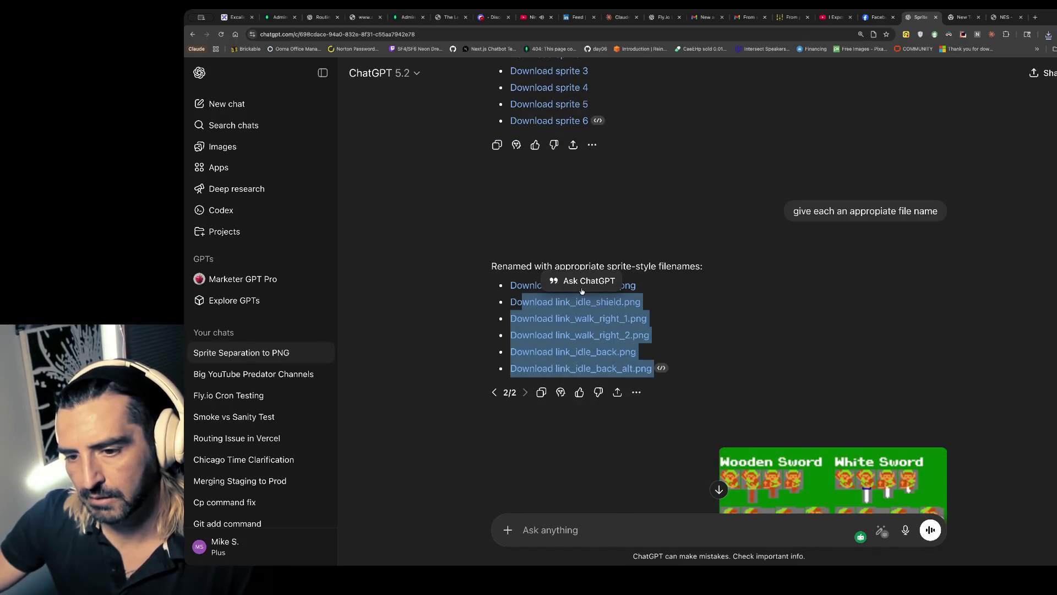
{"action": "left_click", "coordinate": [511, 287]}
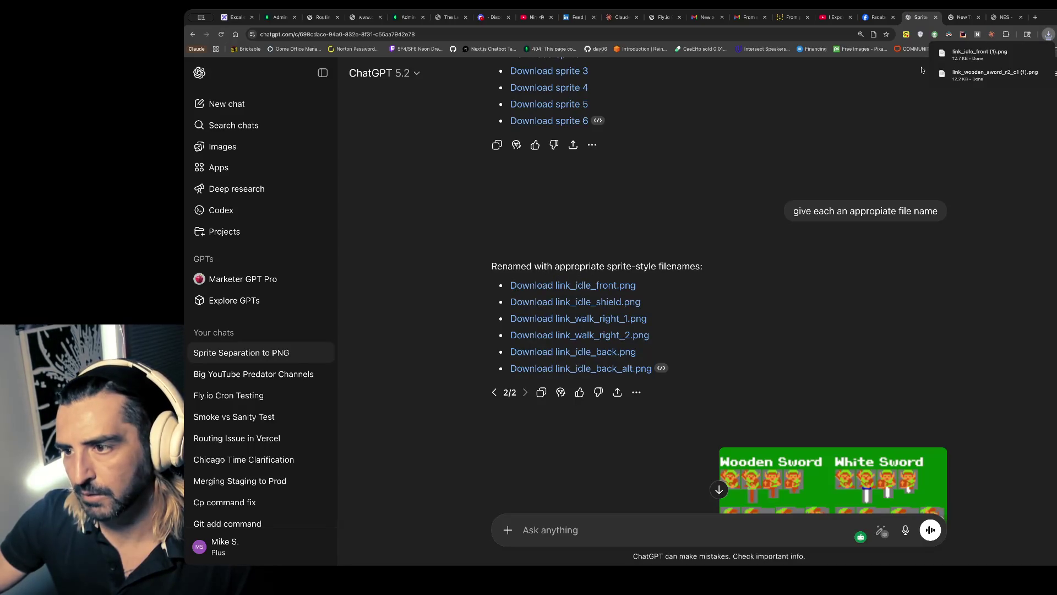
{"action": "mouse_move", "coordinate": [979, 54]}
{"action": "left_mouse_down"}
{"action": "mouse_move", "coordinate": [702, 157]}
{"action": "mouse_move", "coordinate": [714, 153]}
{"action": "left_mouse_up"}
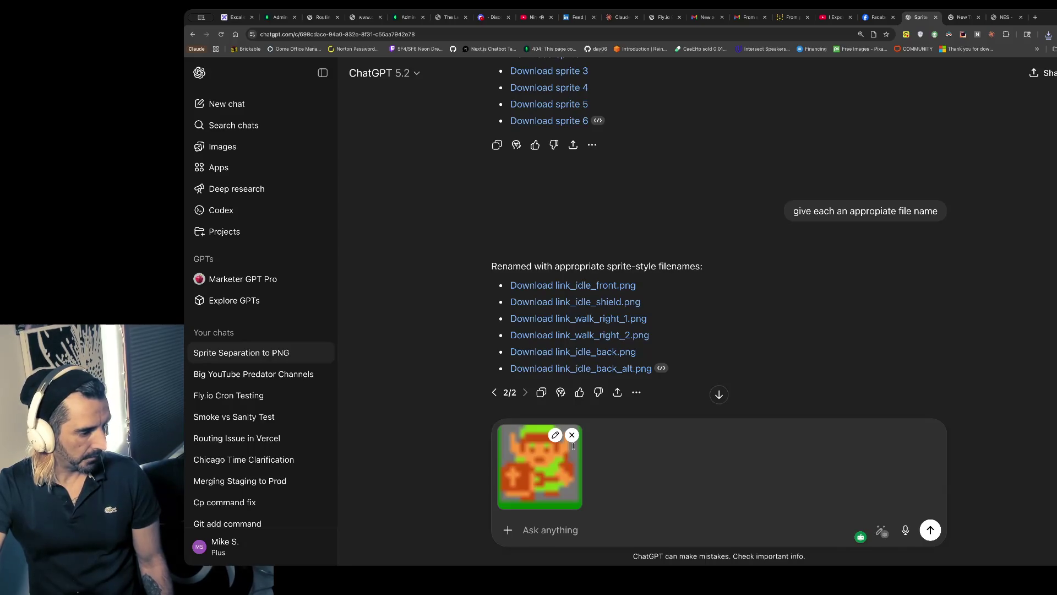
{"action": "left_click", "coordinate": [572, 434]}
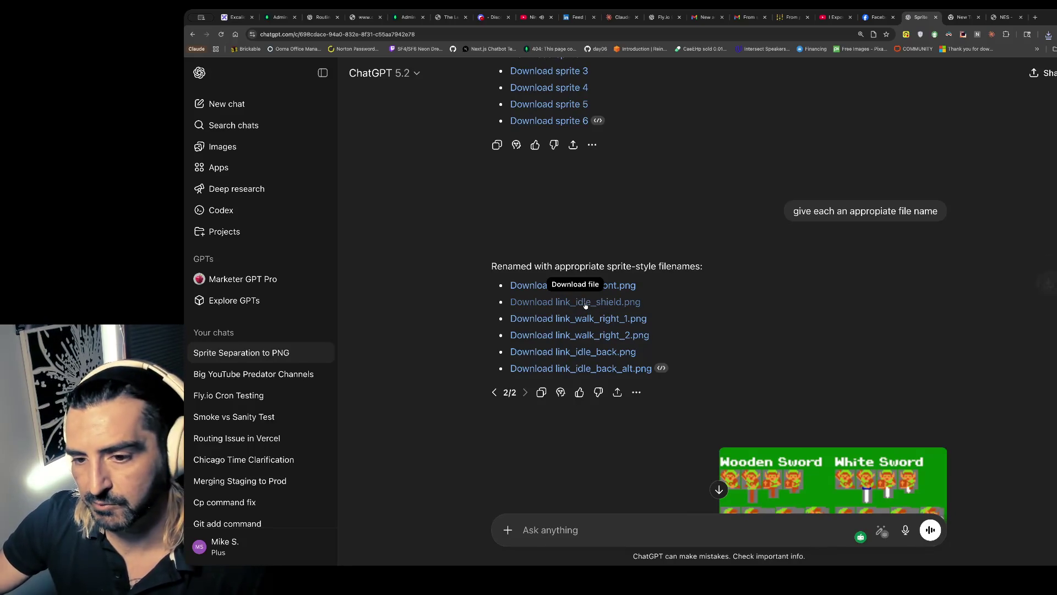
- Download link_idle_shield.png and send it, then attach and remove the full sprite sheet
{"action": "left_click", "coordinate": [585, 305]}
{"action": "left_click", "coordinate": [1048, 34]}
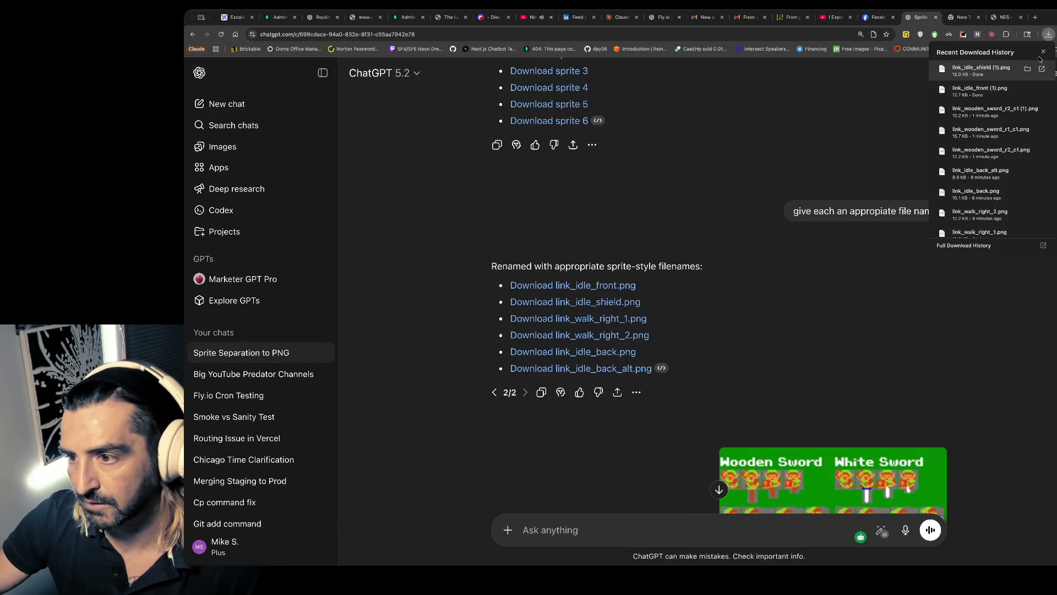
{"action": "mouse_move", "coordinate": [985, 92]}
{"action": "left_mouse_down"}
{"action": "mouse_move", "coordinate": [689, 242]}
{"action": "mouse_move", "coordinate": [663, 282]}
{"action": "left_mouse_up"}
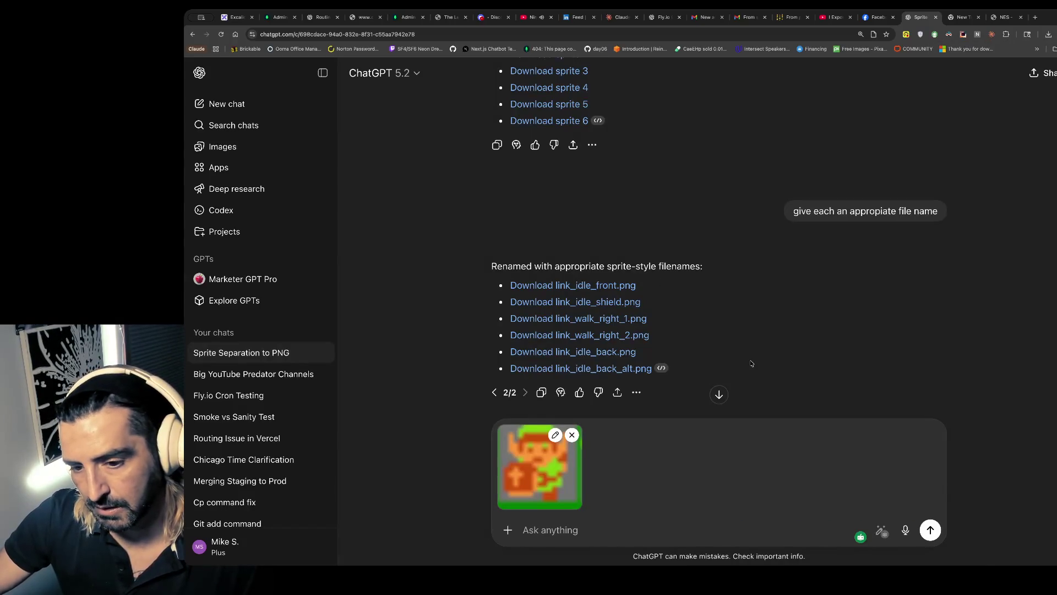
{"action": "key", "text": "Return"}
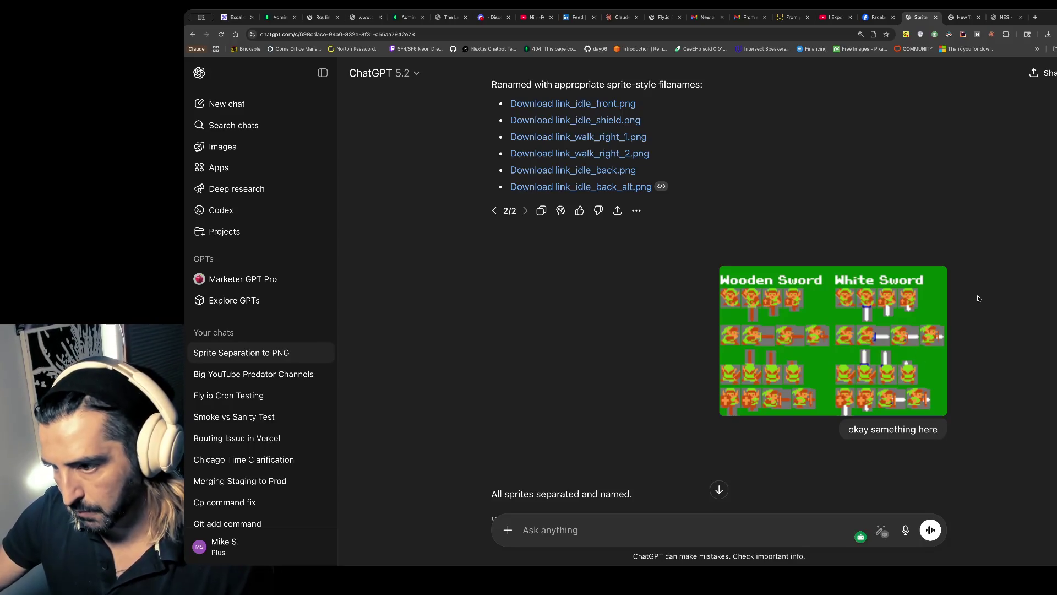
{"action": "left_click_drag", "start_coordinate": [832, 341], "coordinate": [606, 530]}
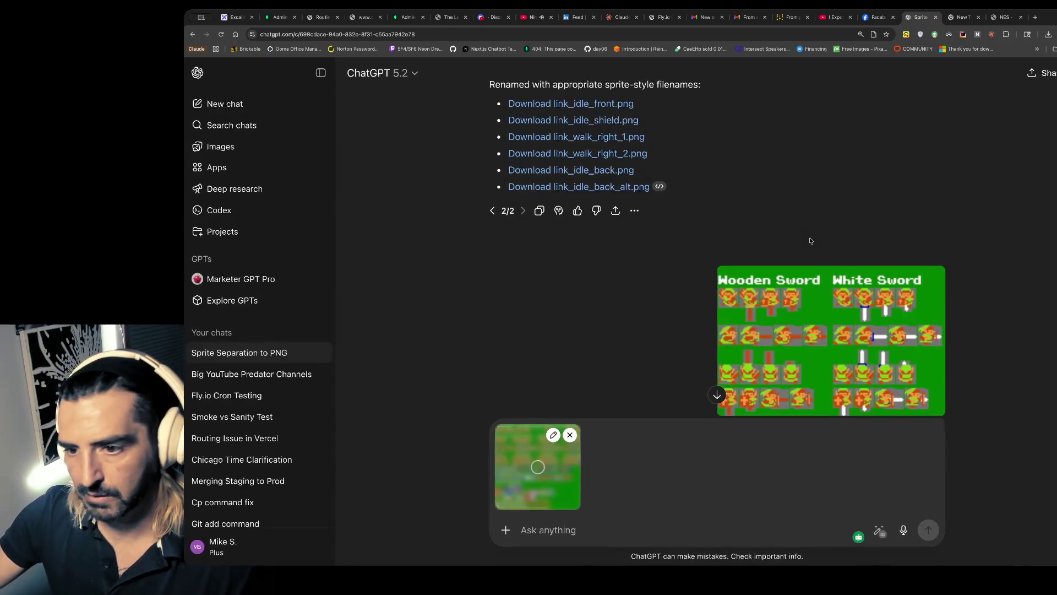
{"action": "left_click", "coordinate": [573, 436]}
{"action": "left_click", "coordinate": [1036, 18]}
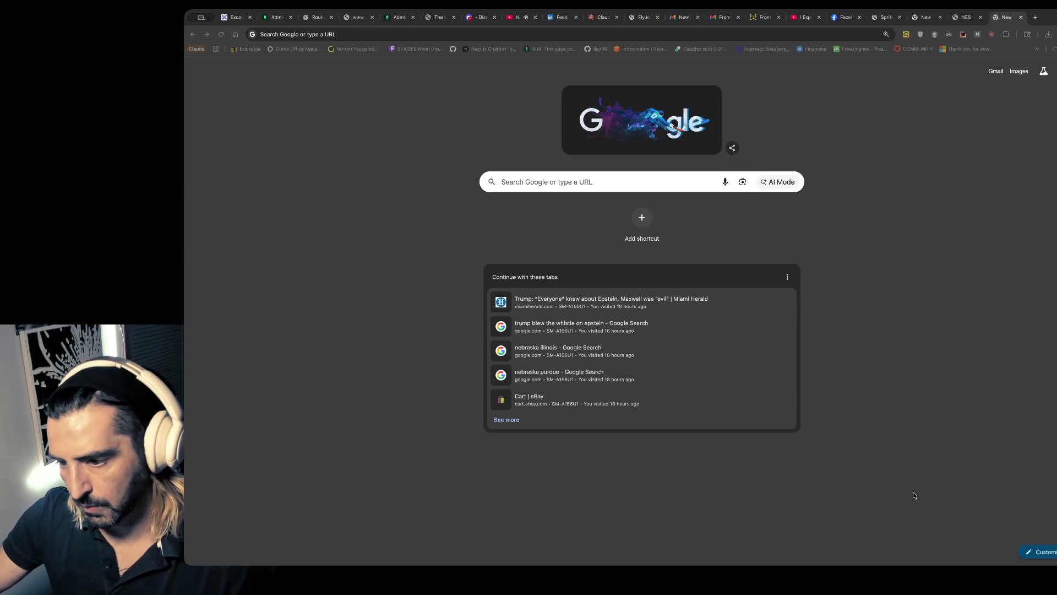
- View the Link sprite sheet in a new tab, then attach the cropped wooden-sword sprites in ChatGPT
{"action": "left_click_drag", "start_coordinate": [980, 274], "coordinate": [429, 262]}
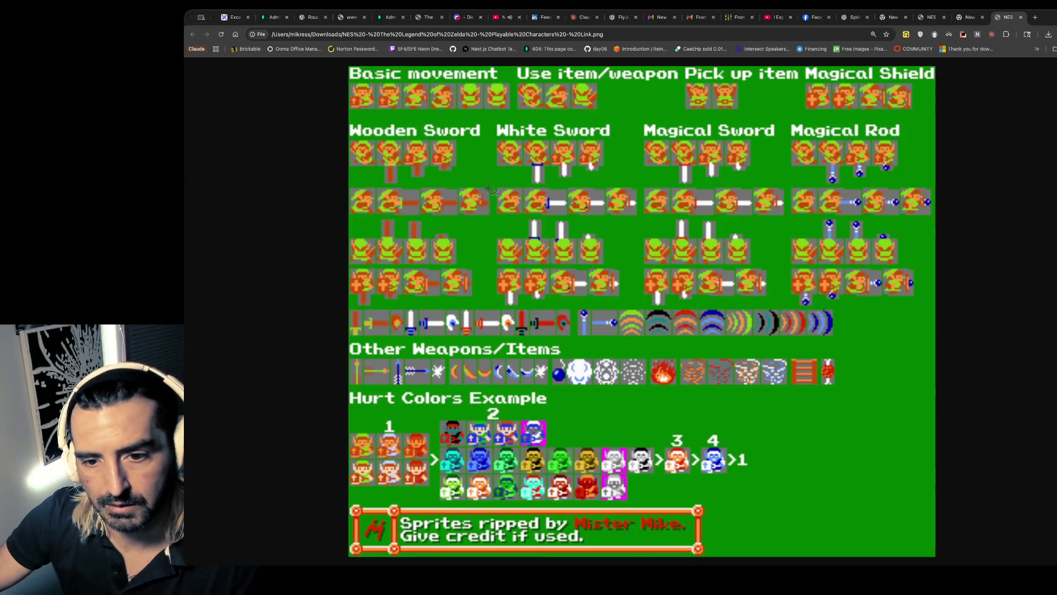
{"action": "left_click", "coordinate": [859, 19]}
{"action": "mouse_move", "coordinate": [859, 18]}
{"action": "left_mouse_down"}
{"action": "mouse_move", "coordinate": [787, 489]}
{"action": "mouse_move", "coordinate": [767, 467]}
{"action": "left_mouse_up"}
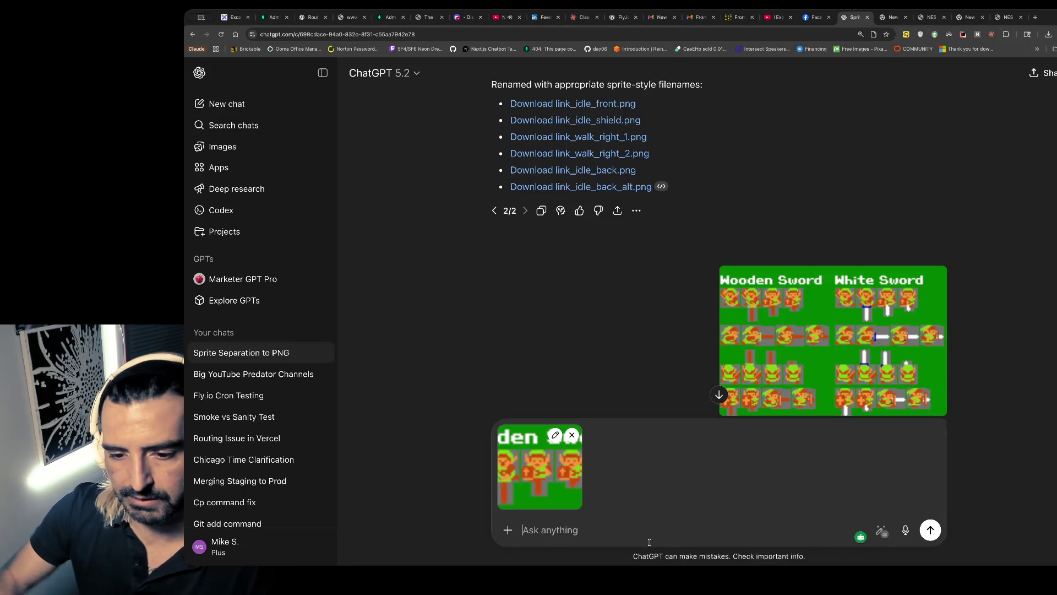
- Send the cropped sprites asking to separate them without Link's grayish outline, then go to Excalidraw
{"action": "type", "text": "lets just focus"}
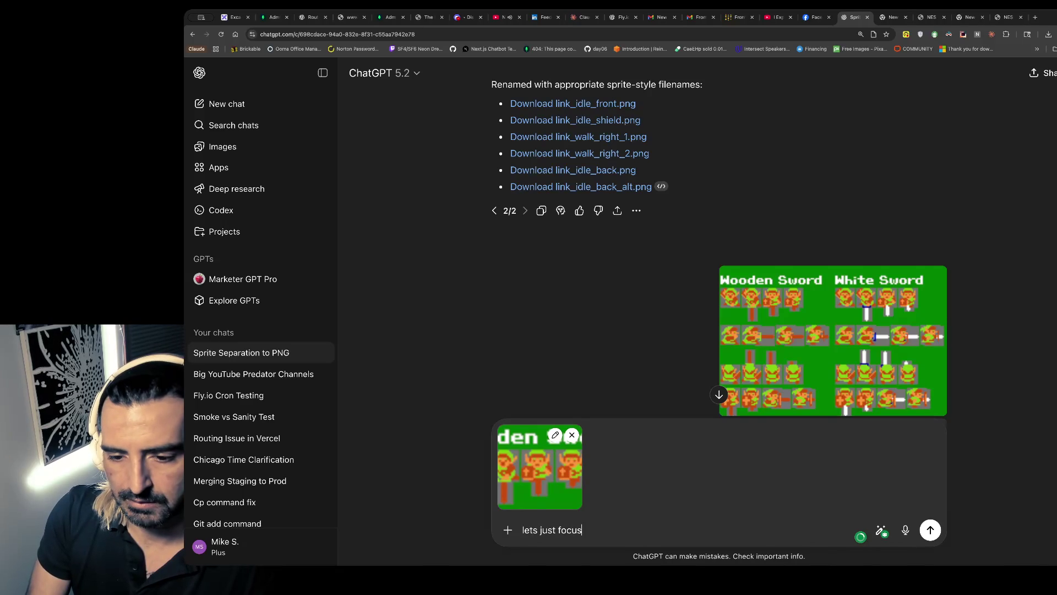
{"action": "type", "text": " on these, when. you sepearte t"}
{"action": "type", "text": "hem out. make sure you get rid of "}
{"action": "type", "text": "the bla"}
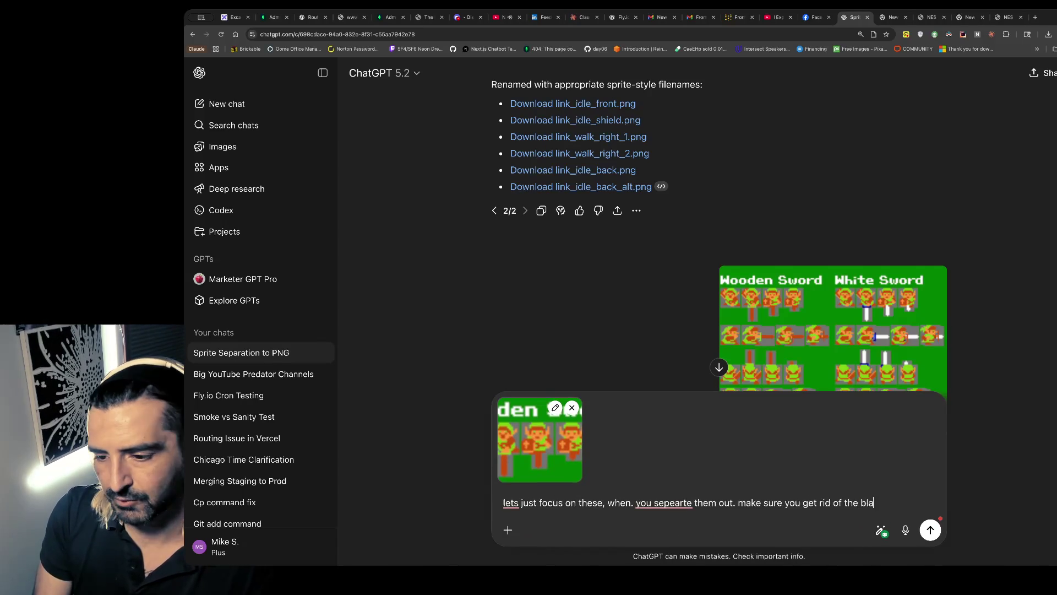
{"action": "key", "text": "BackSpace"}
{"action": "key", "text": "BackSpace"}
{"action": "key", "text": "BackSpace"}
{"action": "type", "text": "grayish outline around link"}
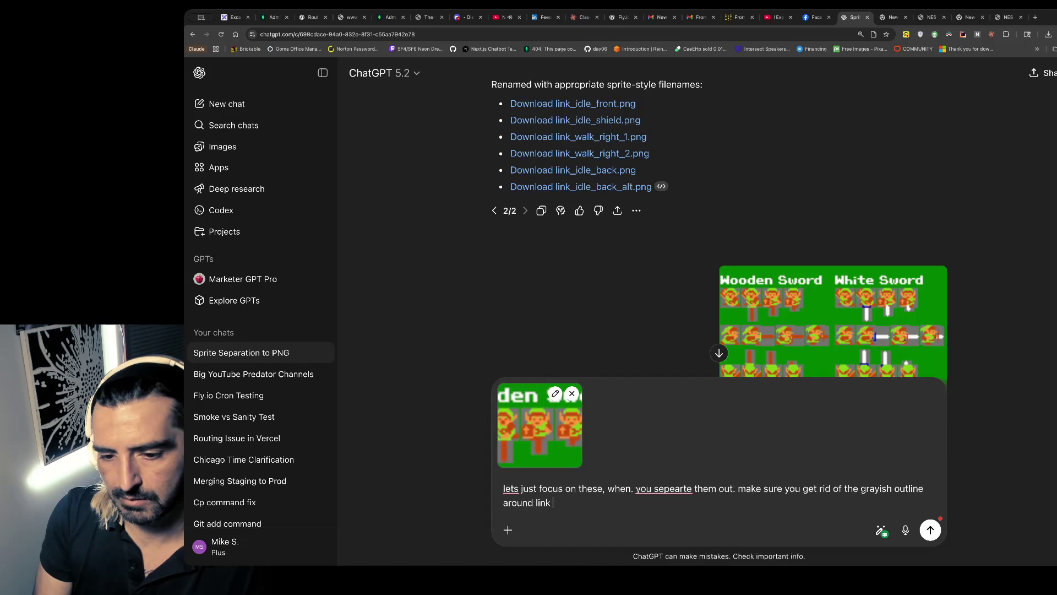
{"action": "key", "text": "Return"}
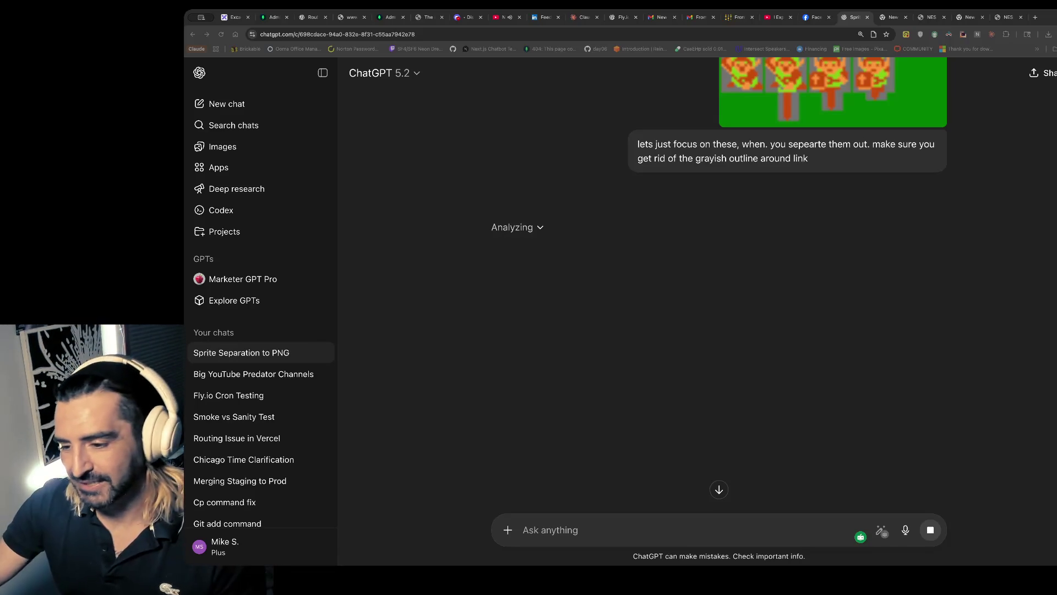
{"action": "key", "text": "super+1"}
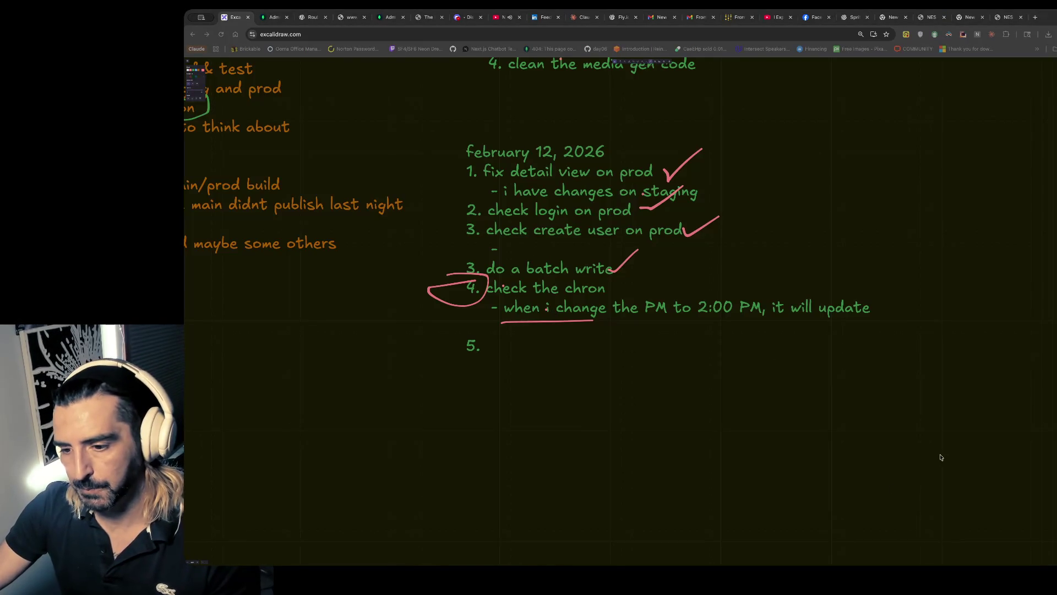
- In the terminal, allow Claude Code to read ora_web_app/ for the rest of the session
{"action": "key", "text": "super+Tab"}
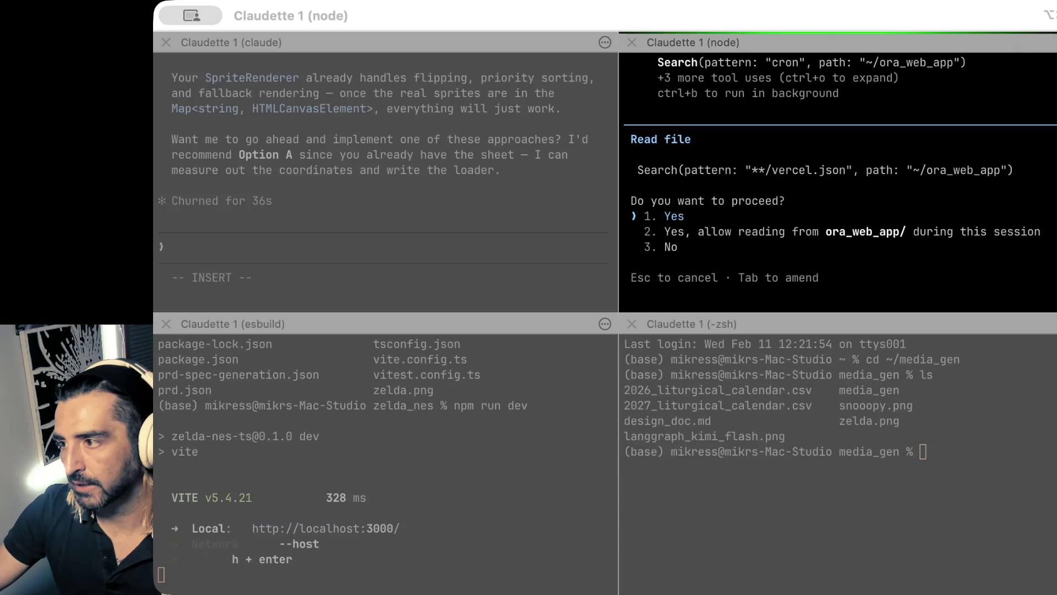
{"action": "key", "text": "Down"}
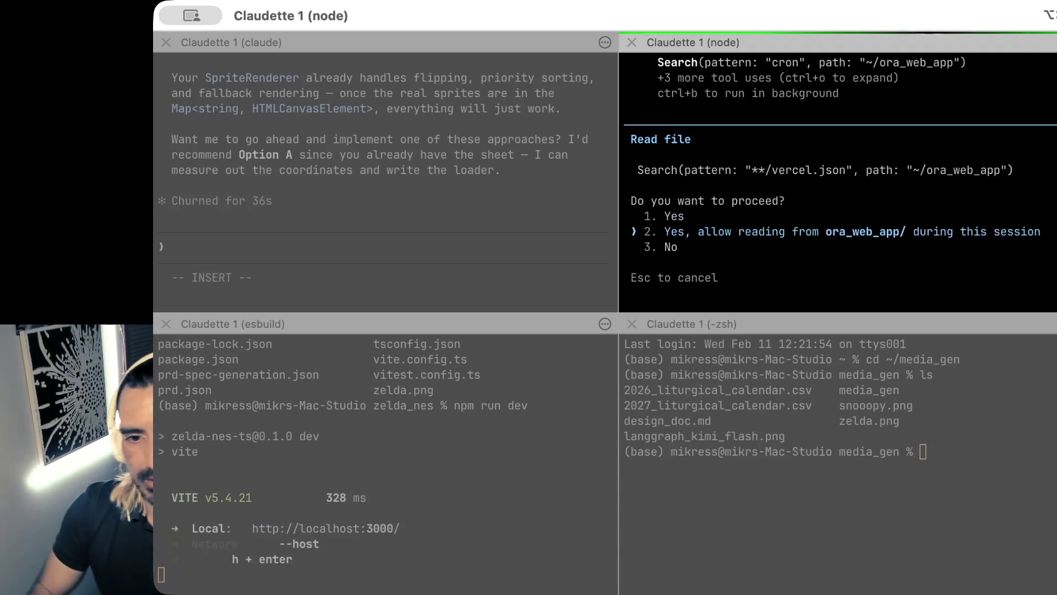
{"action": "key", "text": "Return"}
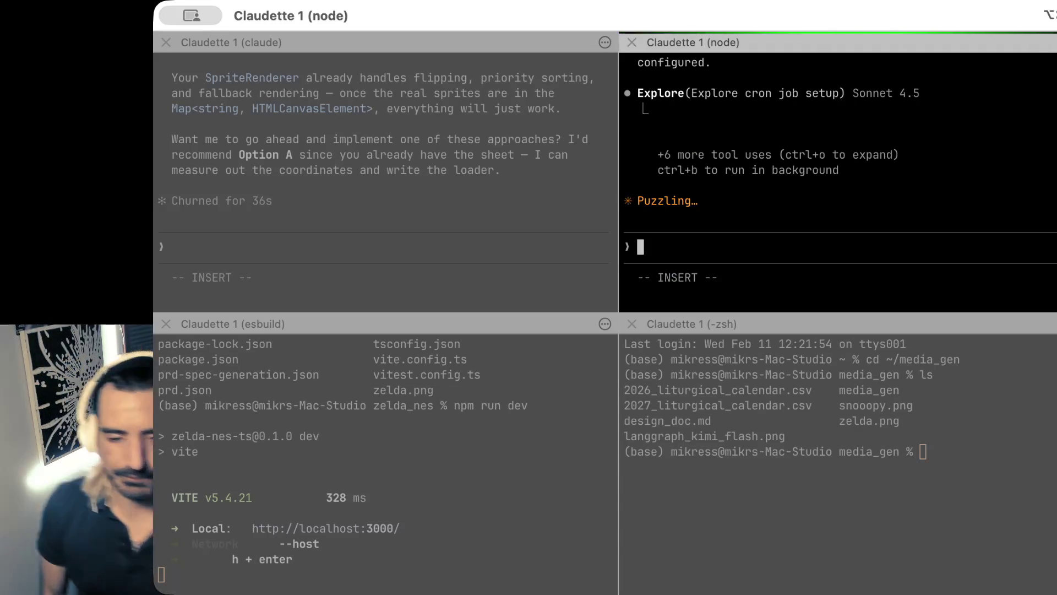
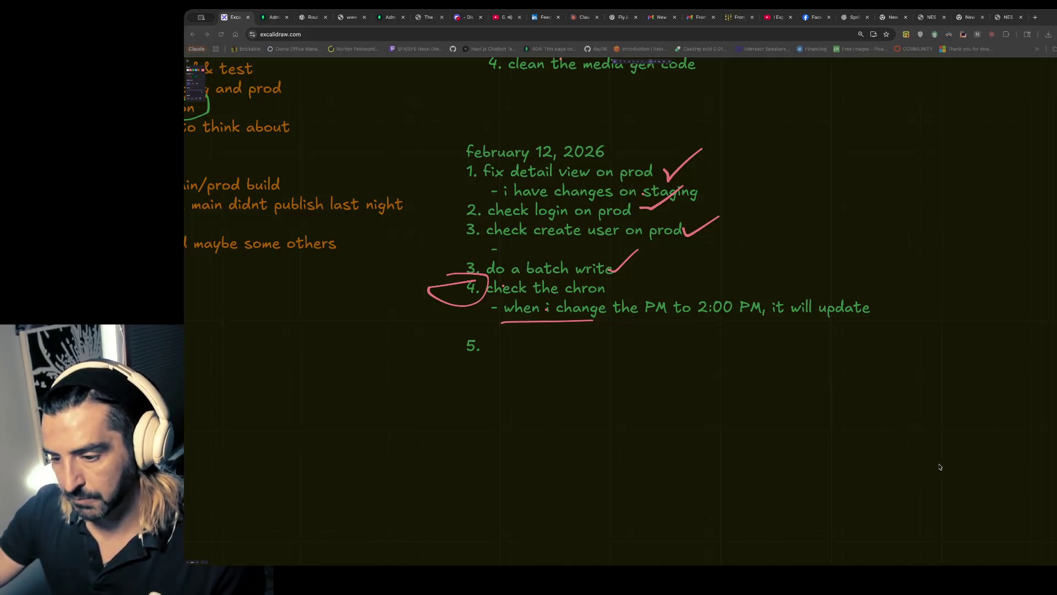
- Switch from the Excalidraw todo list to the four-pane Claude Code terminal and scroll up
{"action": "key", "text": "super+Tab"}
{"action": "scroll", "coordinate": [892, 212], "scroll_direction": "up", "scroll_amount": 2}
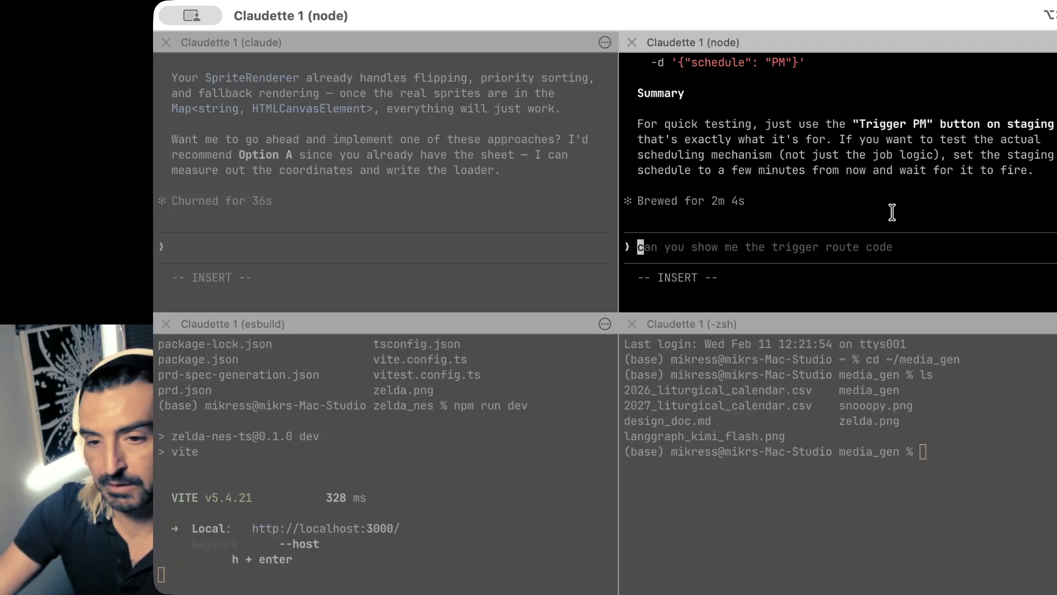
- Reread Claude's cron explanation, highlighting the lines about 2 PM already having passed
{"action": "scroll", "coordinate": [892, 202], "scroll_direction": "up", "scroll_amount": 3}
{"action": "scroll", "coordinate": [892, 202], "scroll_direction": "up", "scroll_amount": 15}
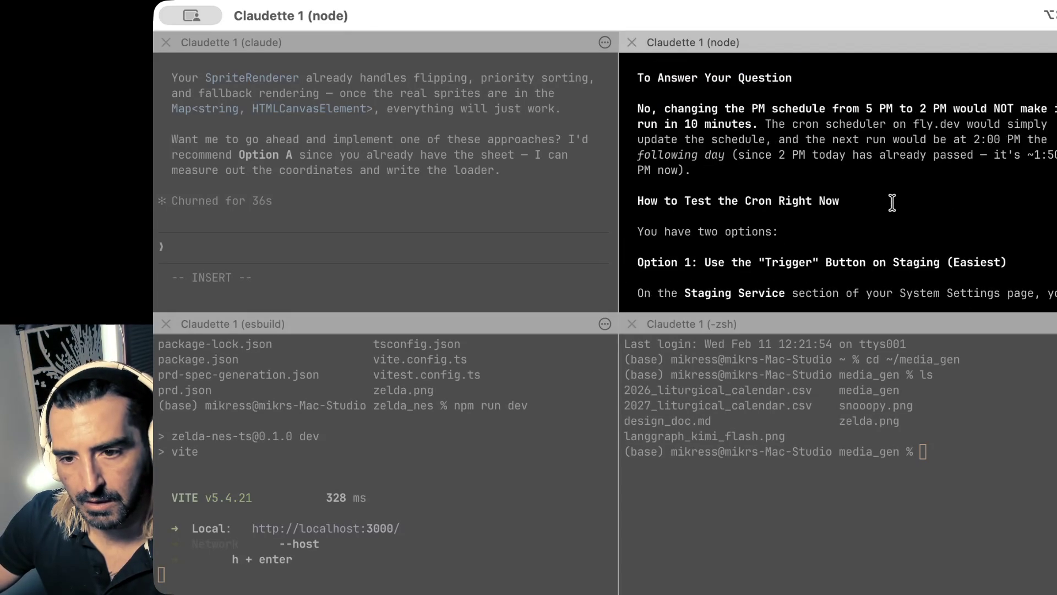
{"action": "scroll", "coordinate": [891, 202], "scroll_direction": "up", "scroll_amount": 3}
{"action": "scroll", "coordinate": [892, 202], "scroll_direction": "down", "scroll_amount": 5}
{"action": "left_click_drag", "start_coordinate": [744, 108], "coordinate": [744, 216]}
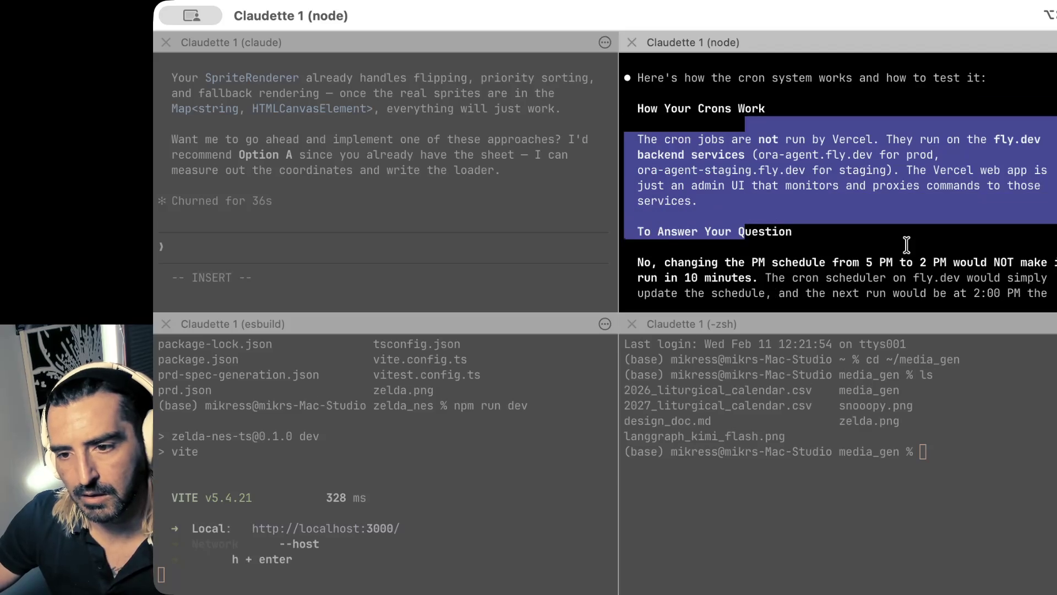
{"action": "scroll", "coordinate": [906, 243], "scroll_direction": "down", "scroll_amount": 2}
{"action": "scroll", "coordinate": [906, 244], "scroll_direction": "down", "scroll_amount": 2}
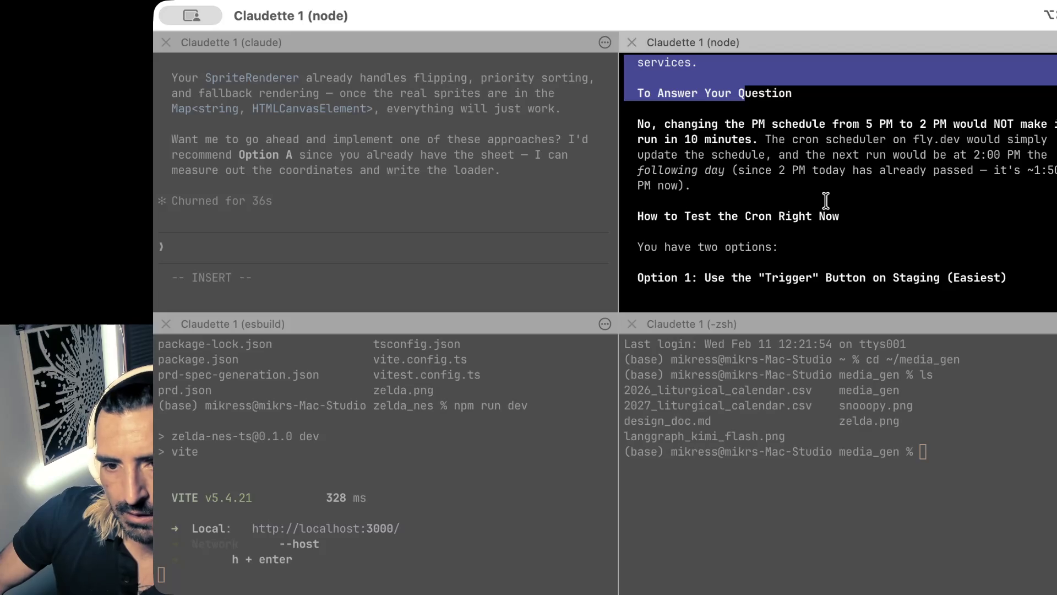
{"action": "left_click_drag", "start_coordinate": [778, 170], "coordinate": [771, 238]}
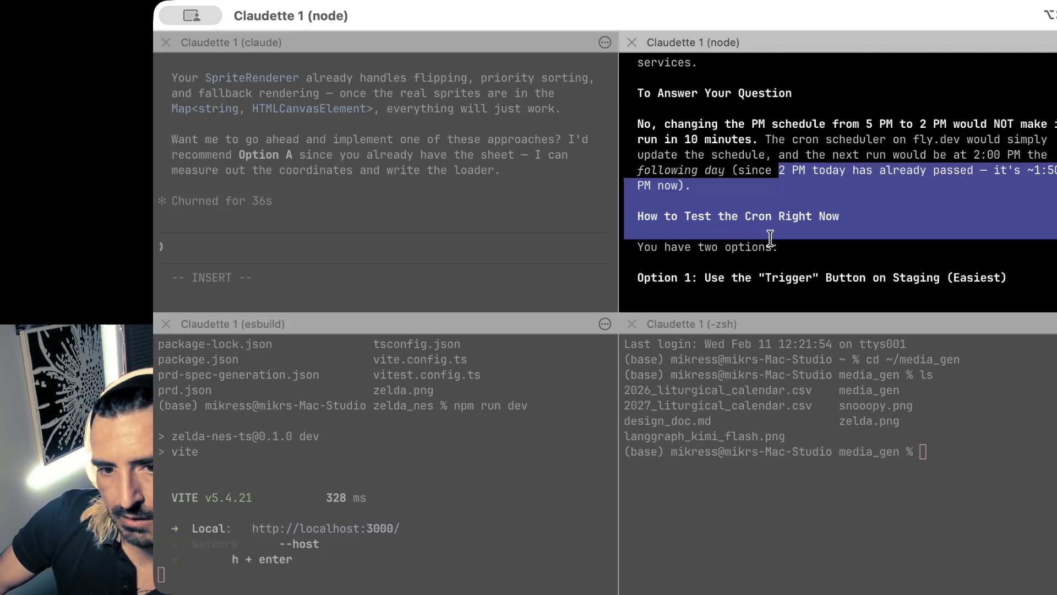
{"action": "scroll", "coordinate": [846, 269], "scroll_direction": "down", "scroll_amount": 2}
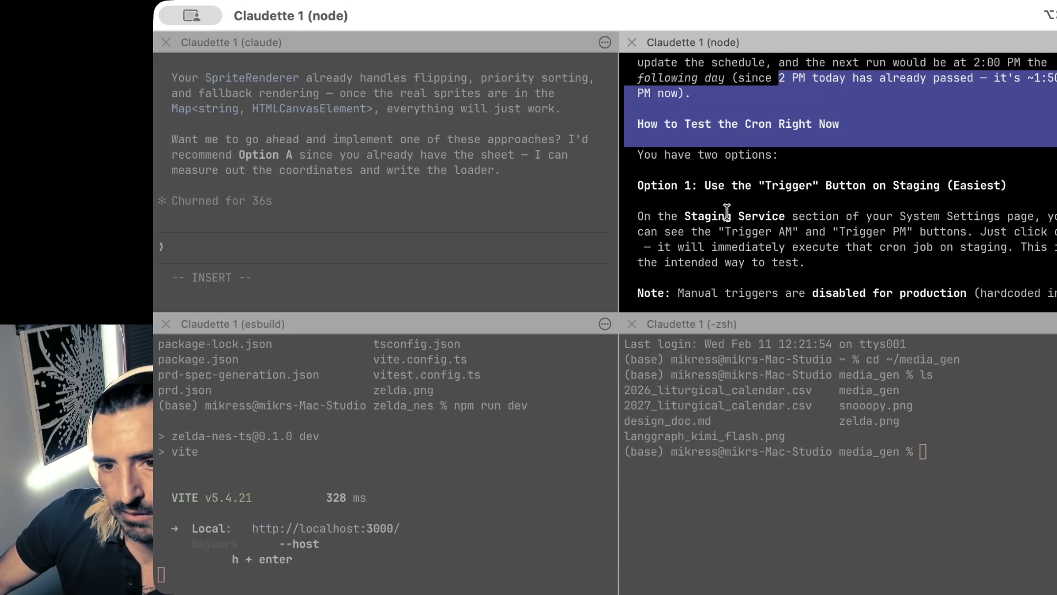
{"action": "scroll", "coordinate": [727, 212], "scroll_direction": "down", "scroll_amount": 1}
{"action": "scroll", "coordinate": [726, 212], "scroll_direction": "up", "scroll_amount": 3}
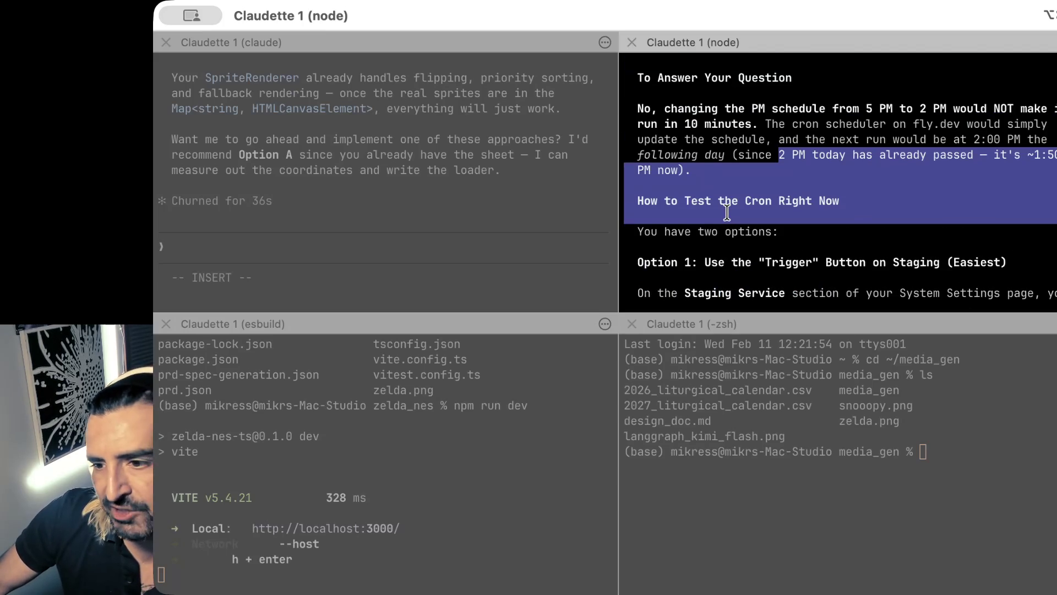
{"action": "left_click_drag", "start_coordinate": [753, 122], "coordinate": [754, 172]}
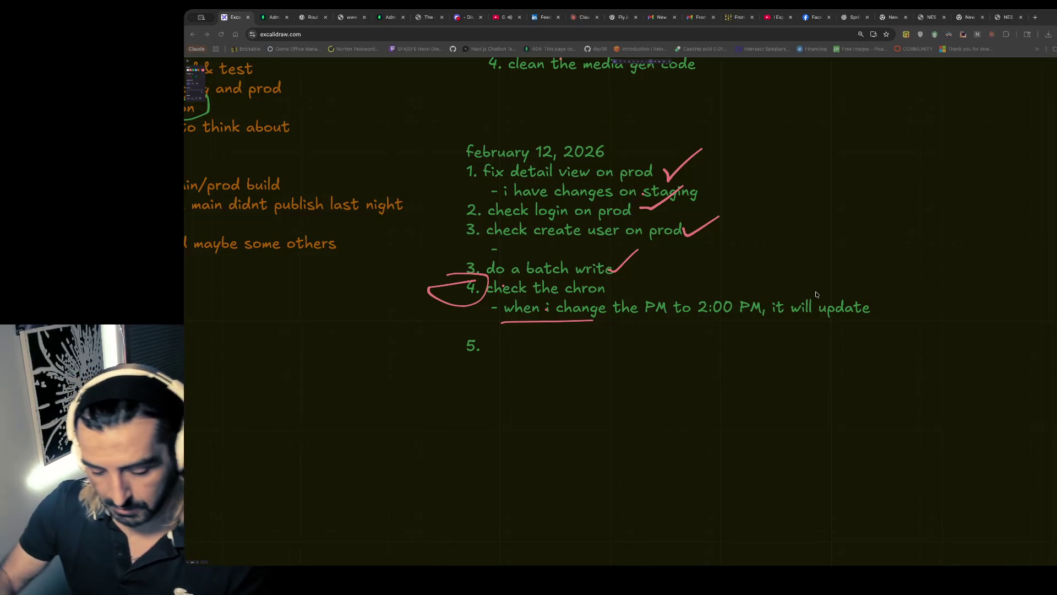
- Start and cancel a screen capture, then refocus the top-right Claude Code prompt
{"action": "key", "text": "super+shift+4"}
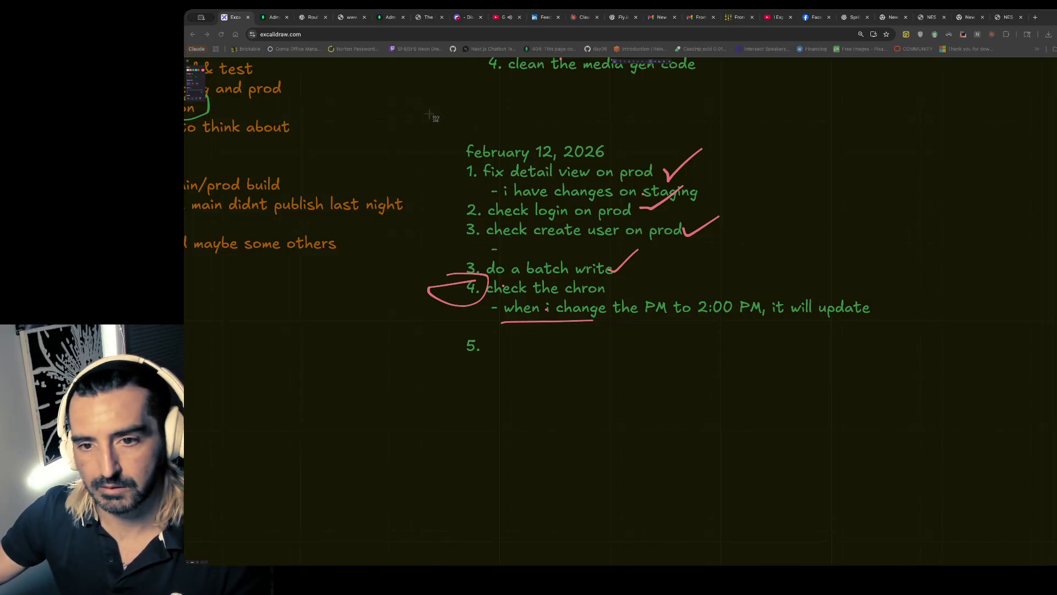
{"action": "key", "text": "Escape"}
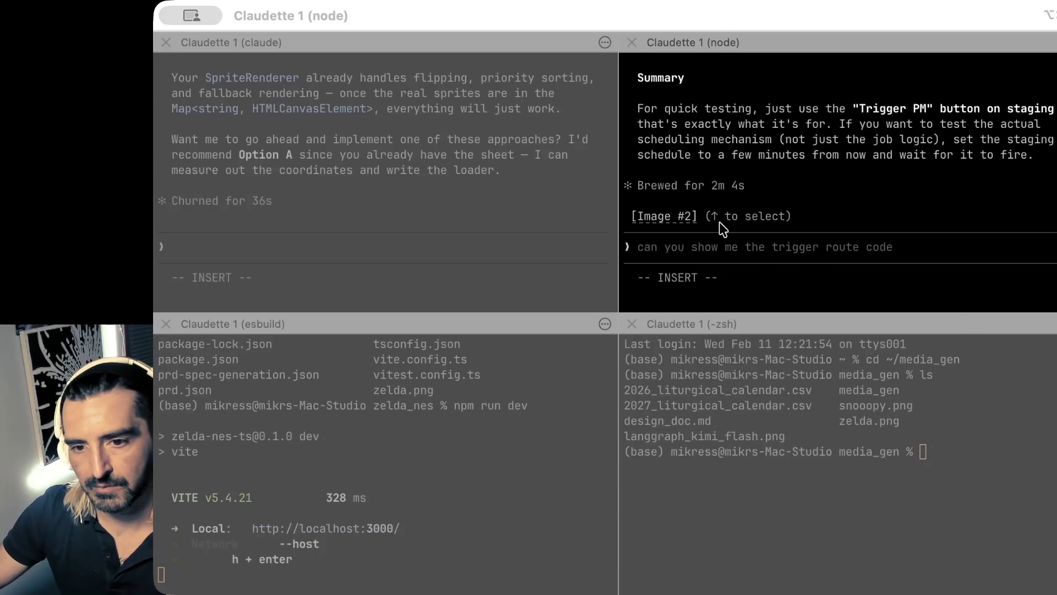
{"action": "left_click", "coordinate": [722, 229]}
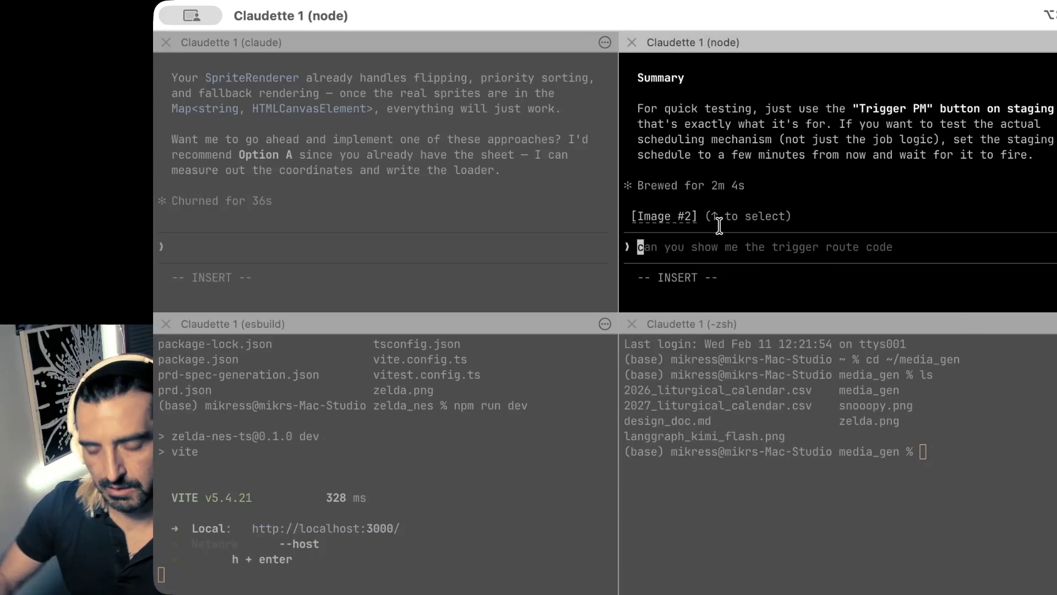
- Ask Claude whether changing the PM schedule from 5 pm to 3 pm takes effect today
{"action": "type", "text": "so i am in thr"}
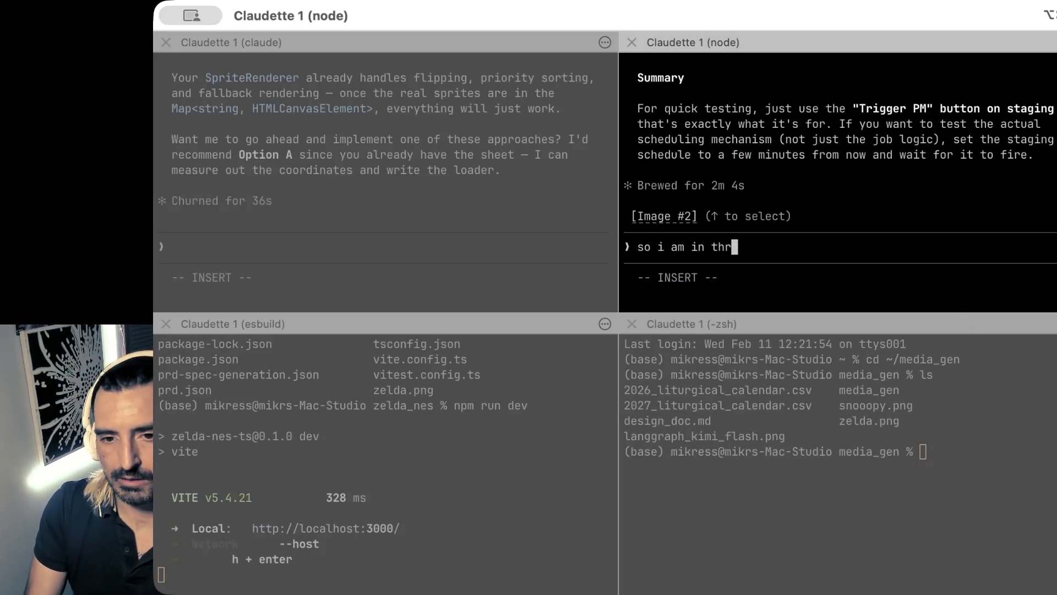
{"action": "key", "text": "BackSpace"}
{"action": "type", "text": "e precoess of edi"}
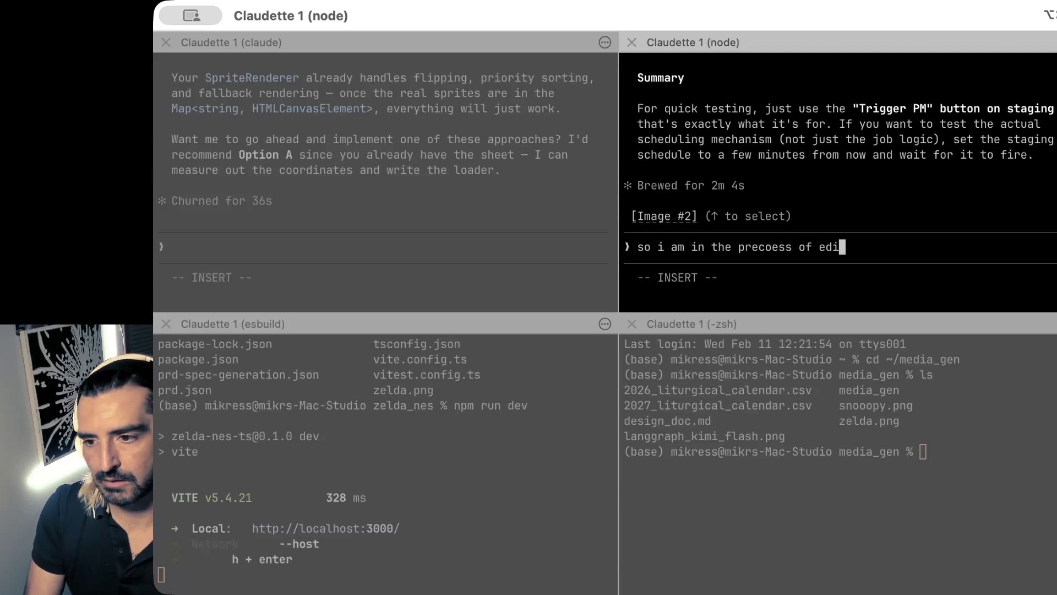
{"action": "type", "text": "ting the field, i chan"}
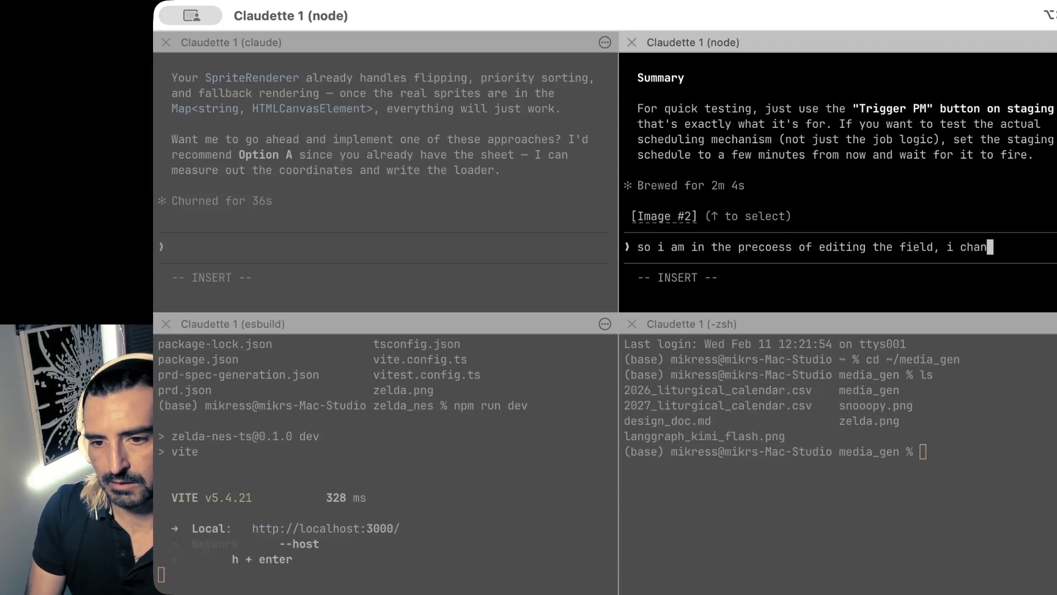
{"action": "type", "text": "ged it for"}
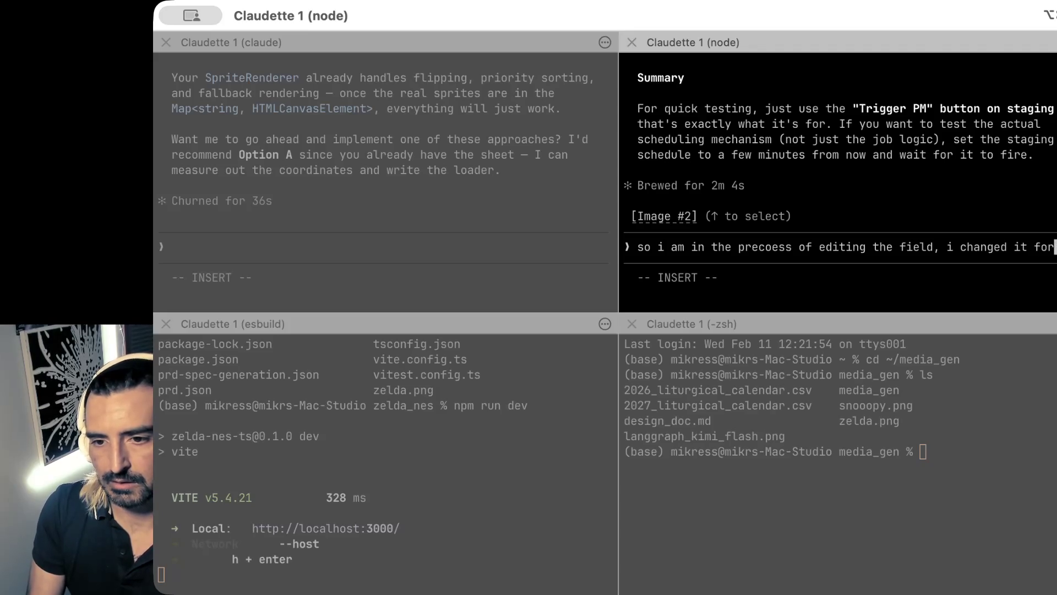
{"action": "key", "text": "BackSpace"}
{"action": "type", "text": "rom 5"}
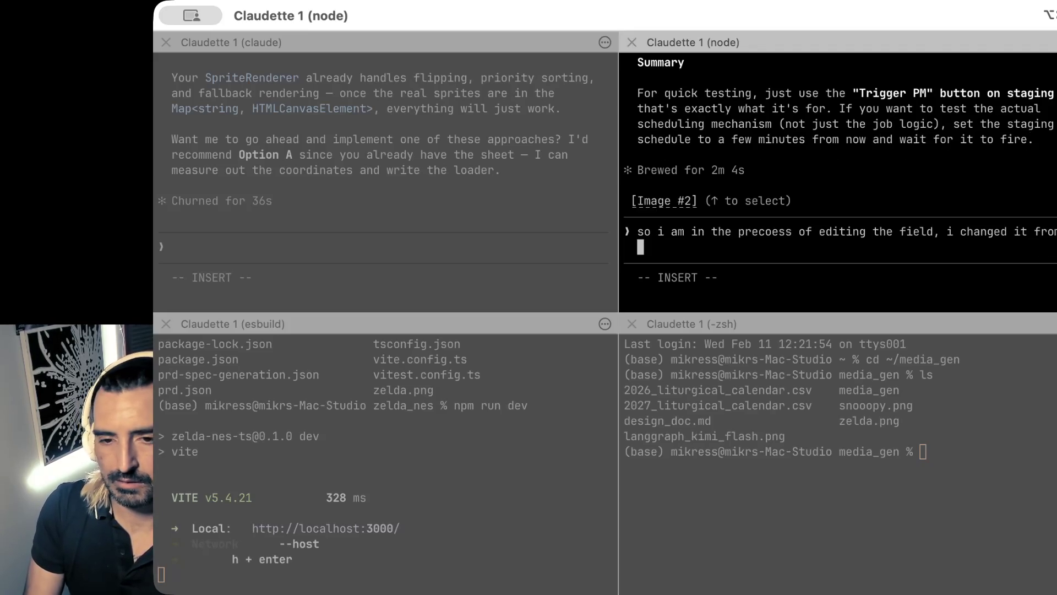
{"action": "type", "text": " pm "}
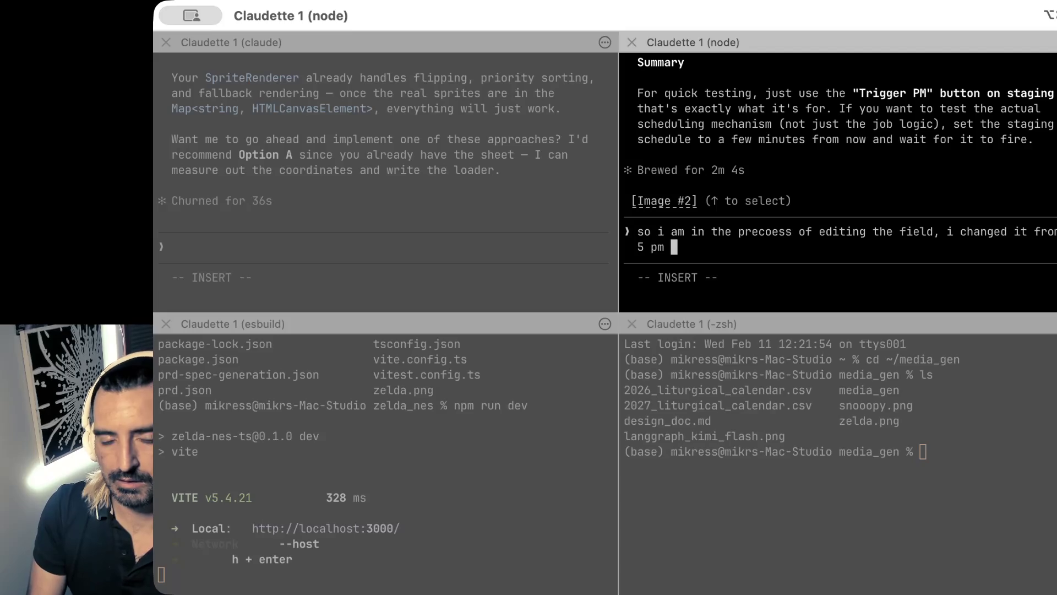
{"action": "type", "text": "to 3 pm. when will th"}
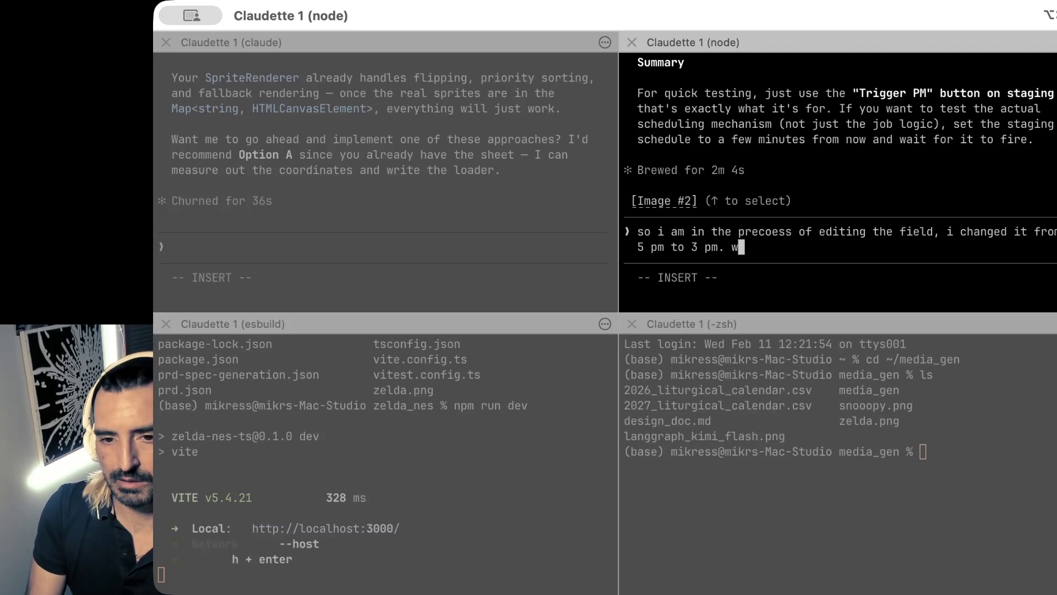
{"action": "type", "text": "e change "}
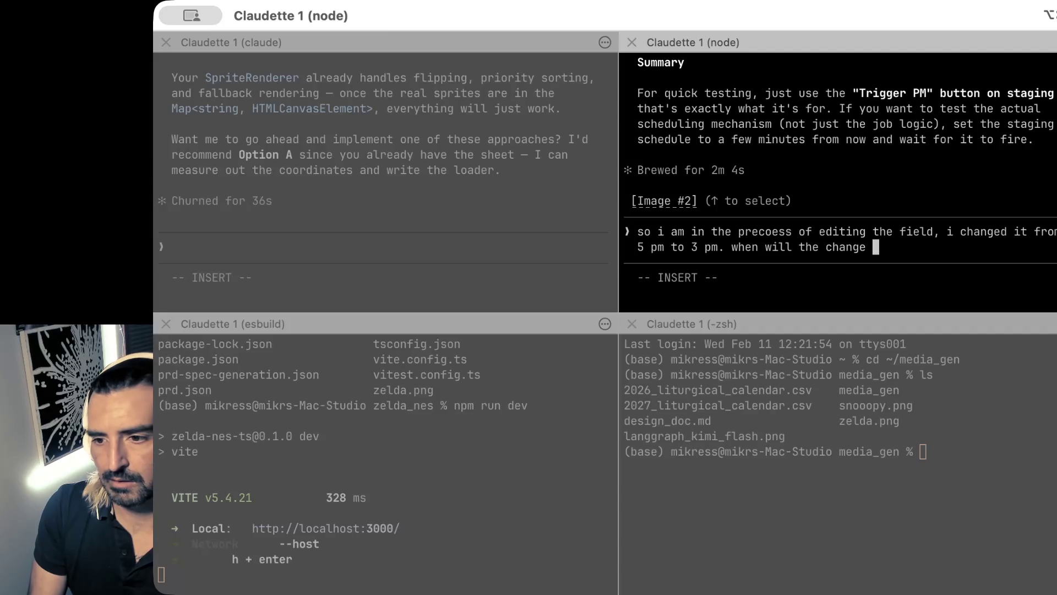
{"action": "type", "text": "take place? "}
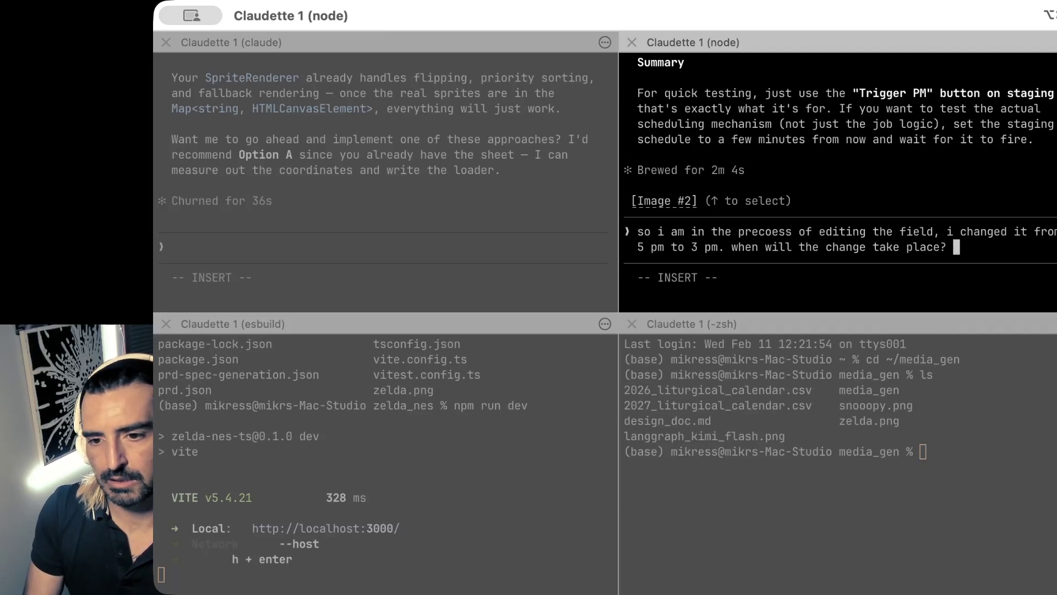
{"action": "type", "text": "it is s"}
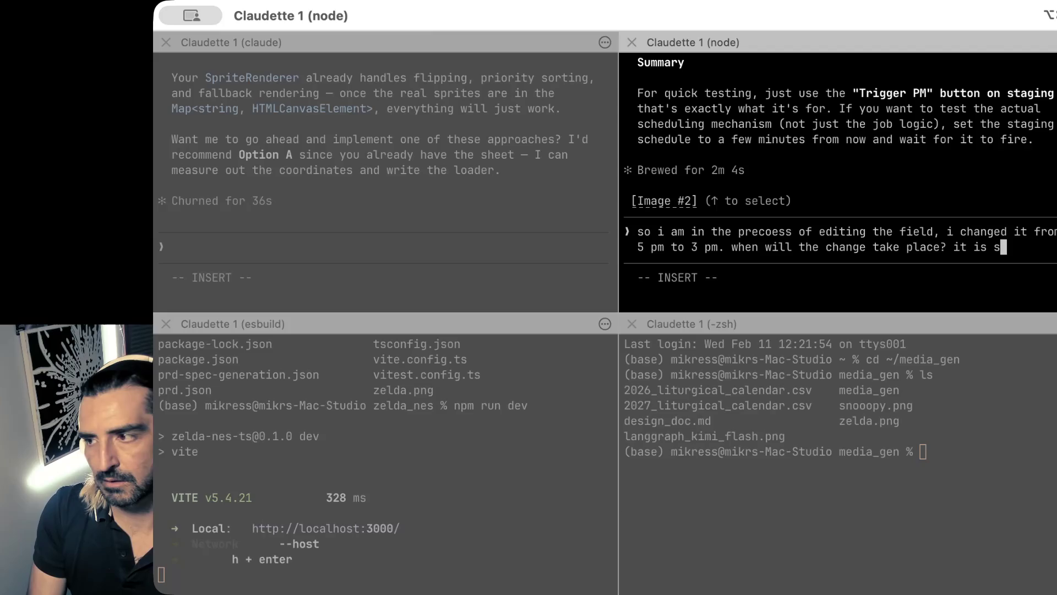
{"action": "type", "text": "upposed to go of"}
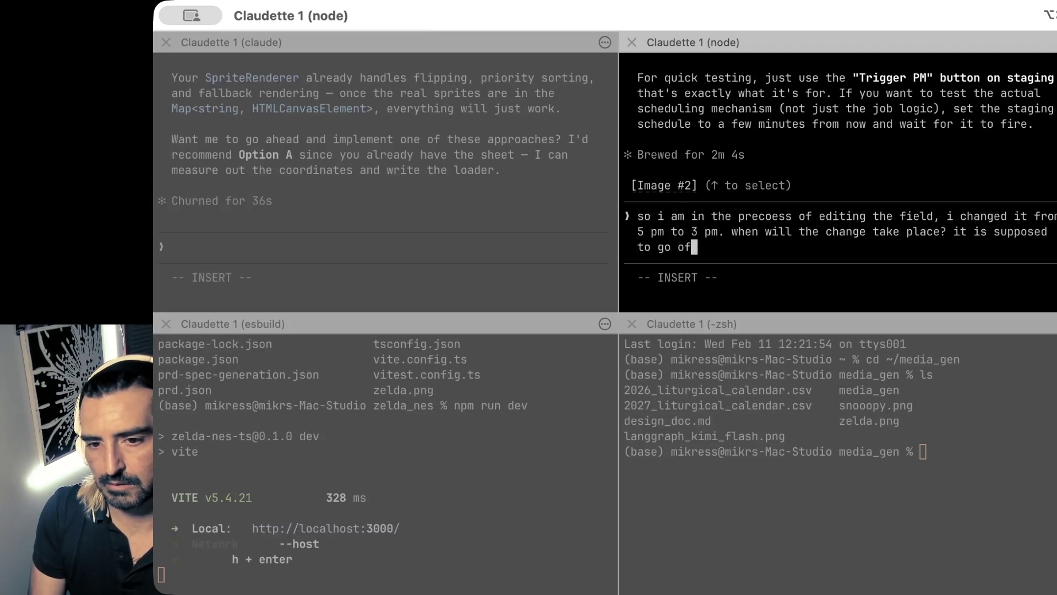
{"action": "type", "text": "f at 5 pm "}
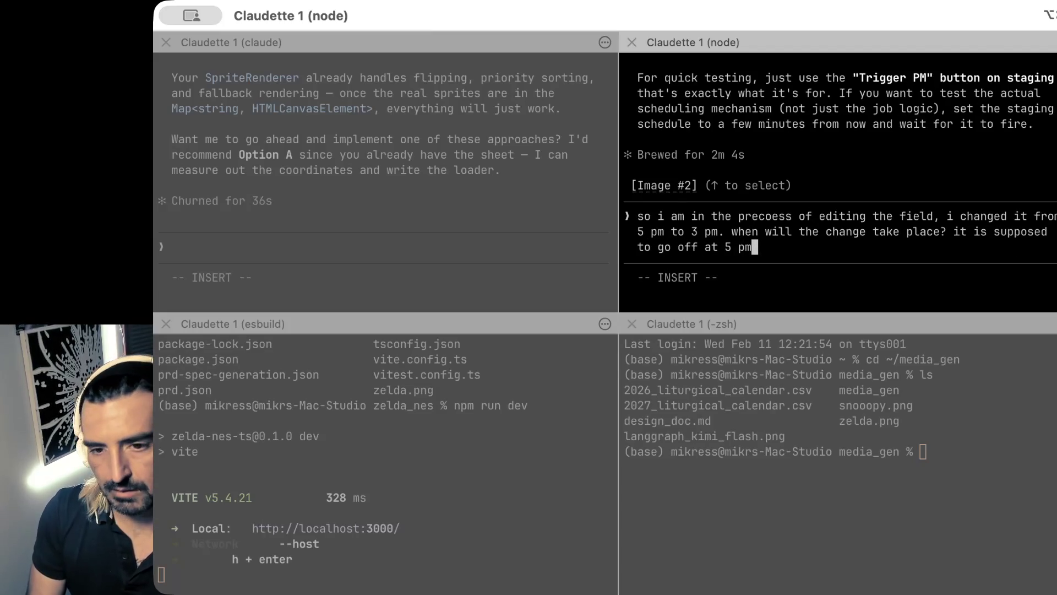
{"action": "type", "text": "tonight, if"}
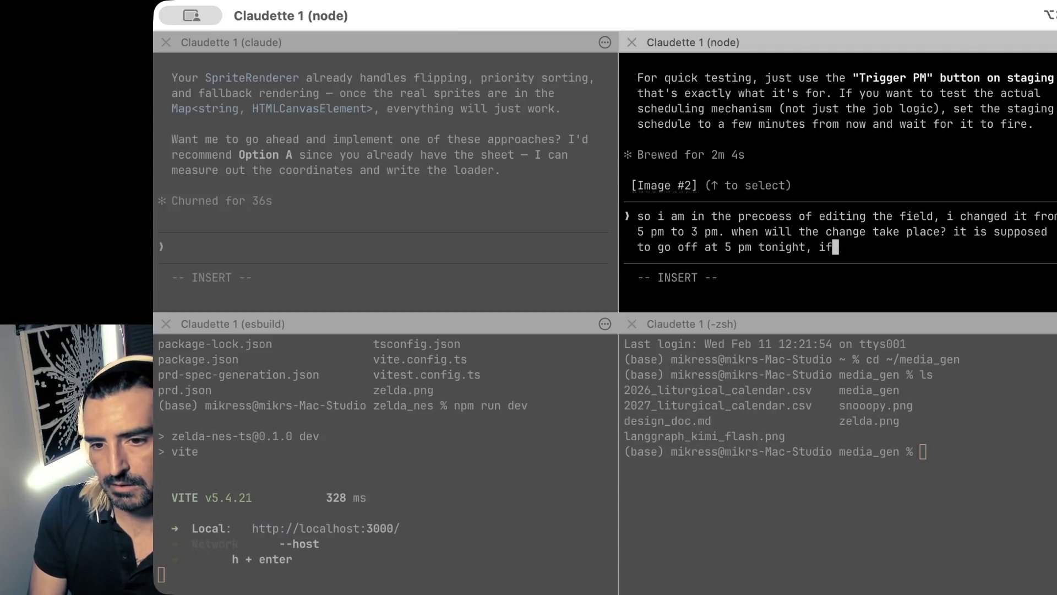
{"action": "type", "text": " i change it to "}
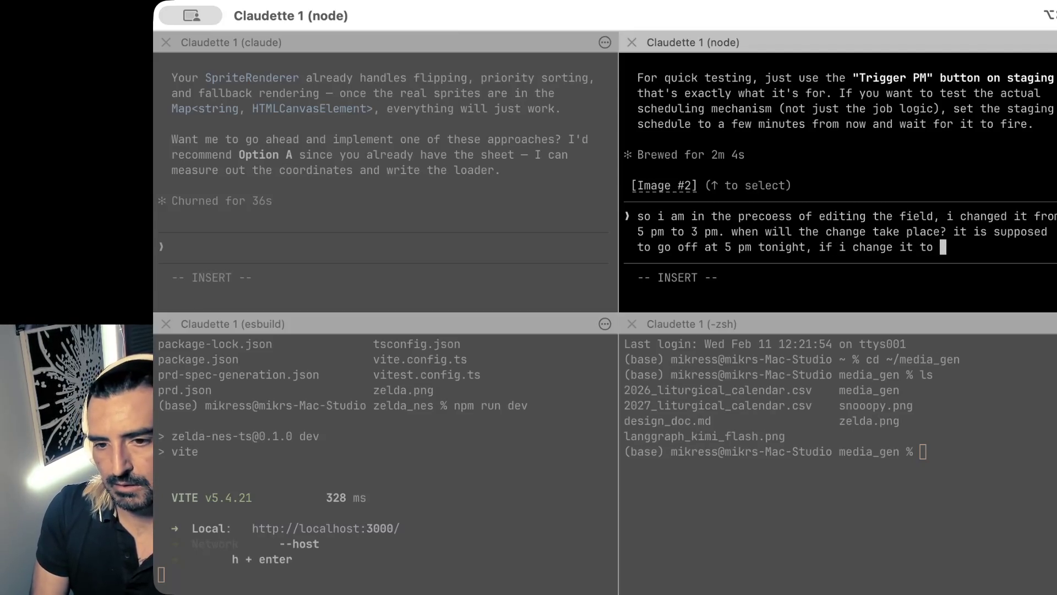
{"action": "type", "text": "3pm "}
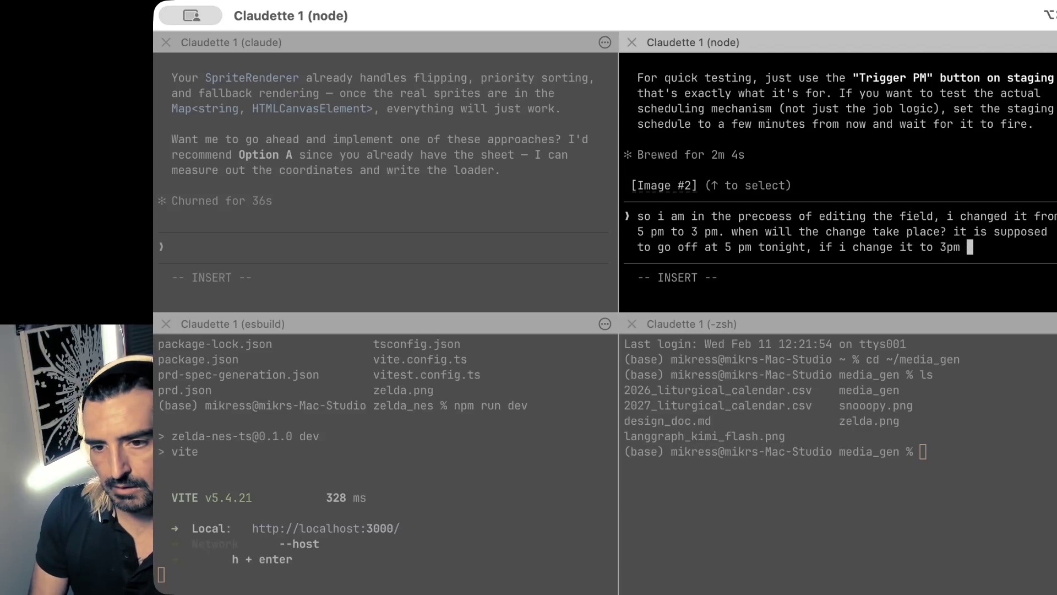
{"action": "type", "text": "(1 "}
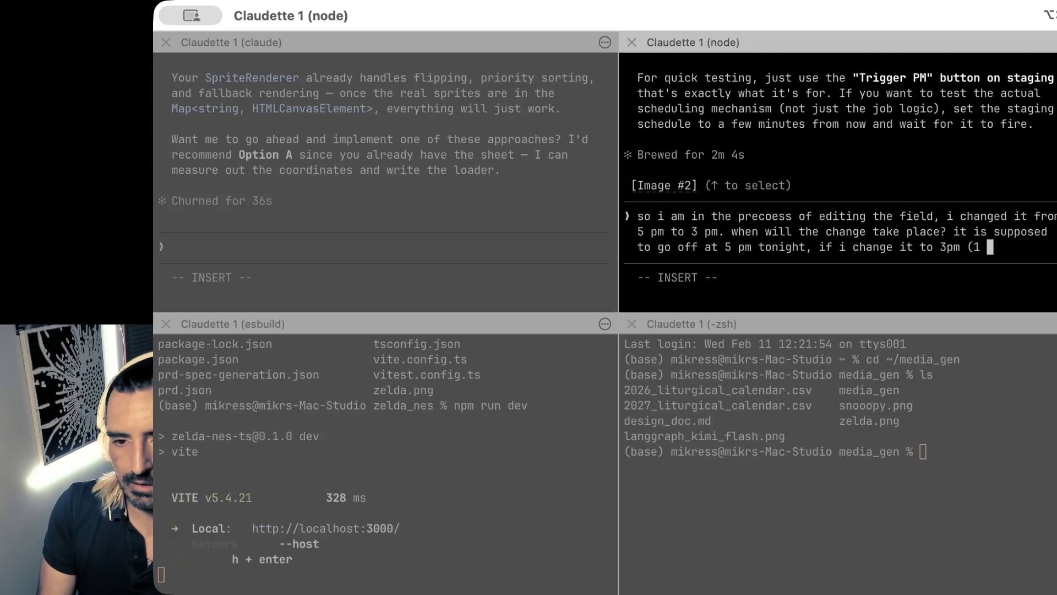
{"action": "type", "text": "hr away) will"}
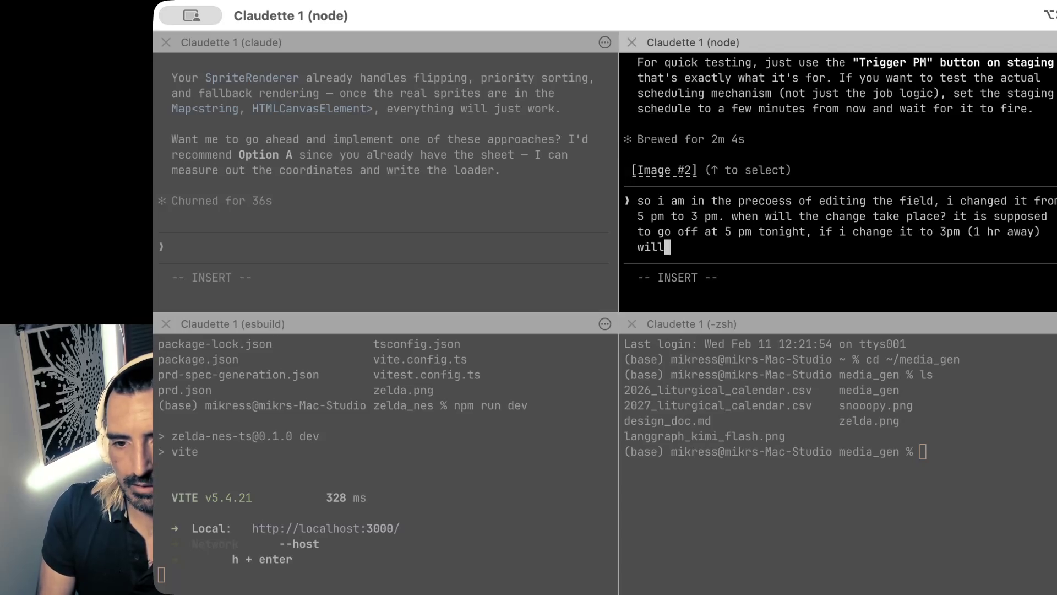
{"action": "type", "text": " it fire at 3?"}
{"action": "key", "text": "Return"}
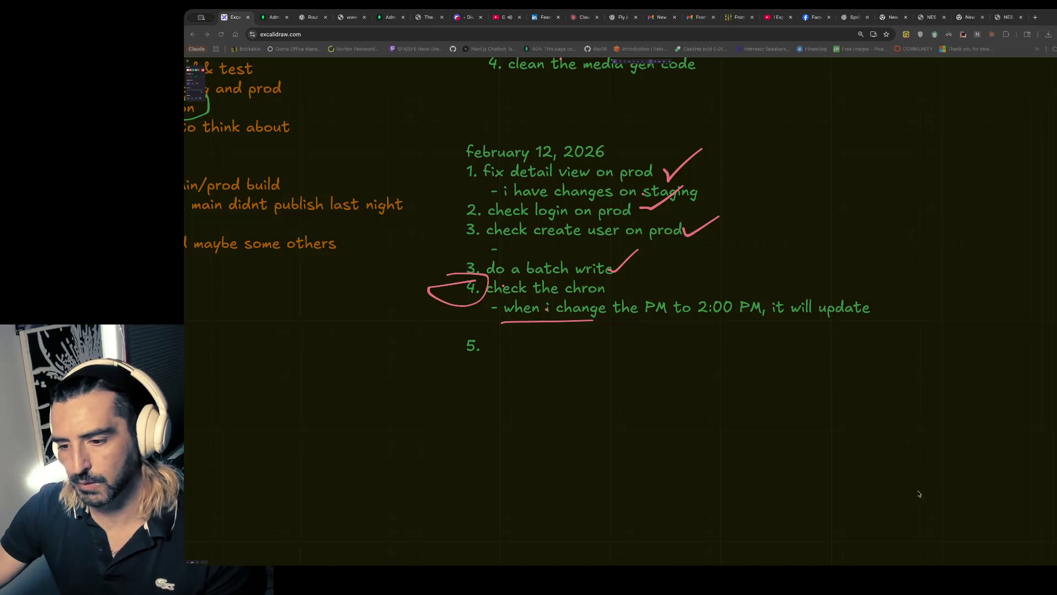
- Read through Claude's answer about the 3 PM change, highlighting its key caveats
{"action": "key", "text": "super+Tab"}
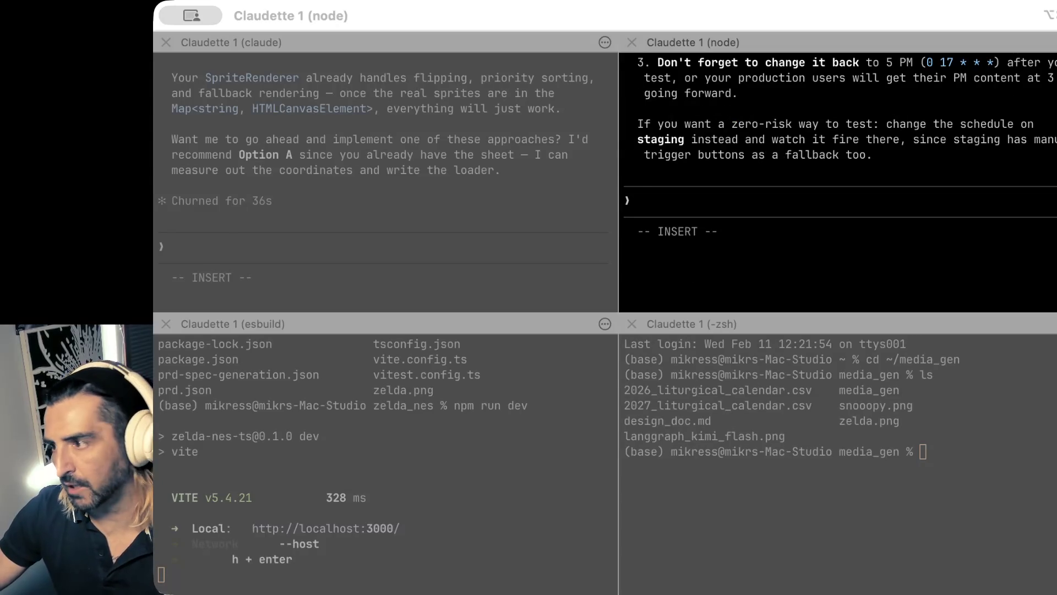
{"action": "scroll", "coordinate": [886, 248], "scroll_direction": "up", "scroll_amount": 5}
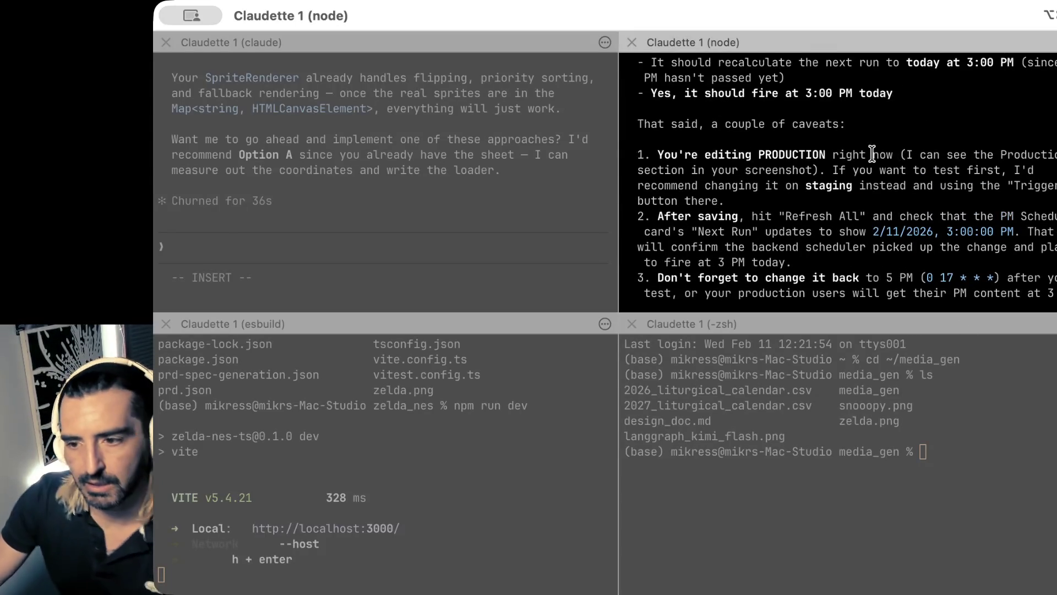
{"action": "scroll", "coordinate": [872, 154], "scroll_direction": "up", "scroll_amount": 5}
{"action": "left_click_drag", "start_coordinate": [726, 173], "coordinate": [724, 223]}
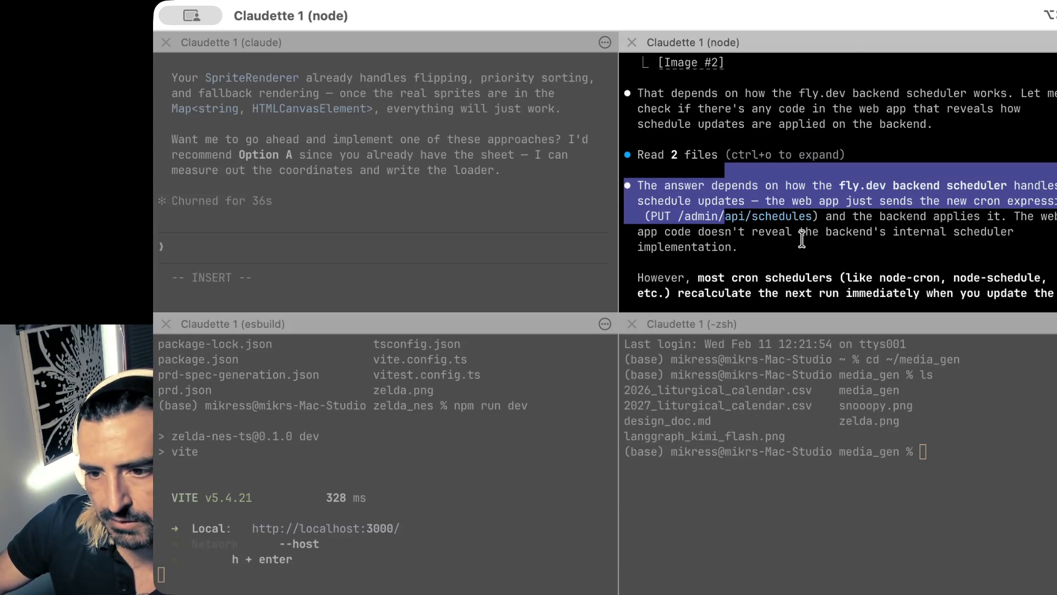
{"action": "scroll", "coordinate": [802, 238], "scroll_direction": "down", "scroll_amount": 2}
{"action": "scroll", "coordinate": [802, 238], "scroll_direction": "down", "scroll_amount": 3}
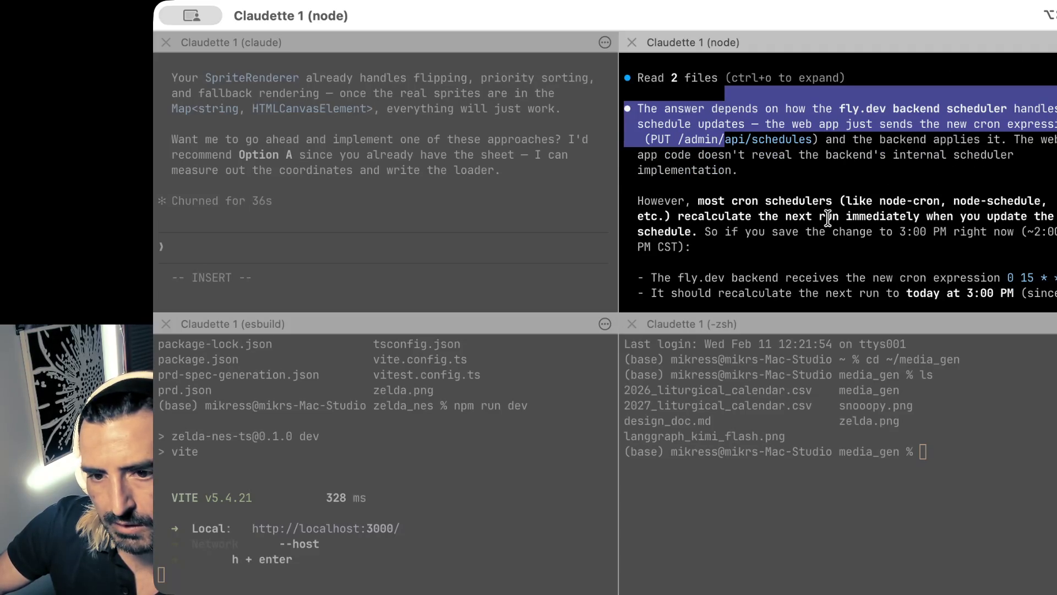
{"action": "scroll", "coordinate": [799, 226], "scroll_direction": "down", "scroll_amount": 3}
{"action": "scroll", "coordinate": [791, 215], "scroll_direction": "down", "scroll_amount": 1}
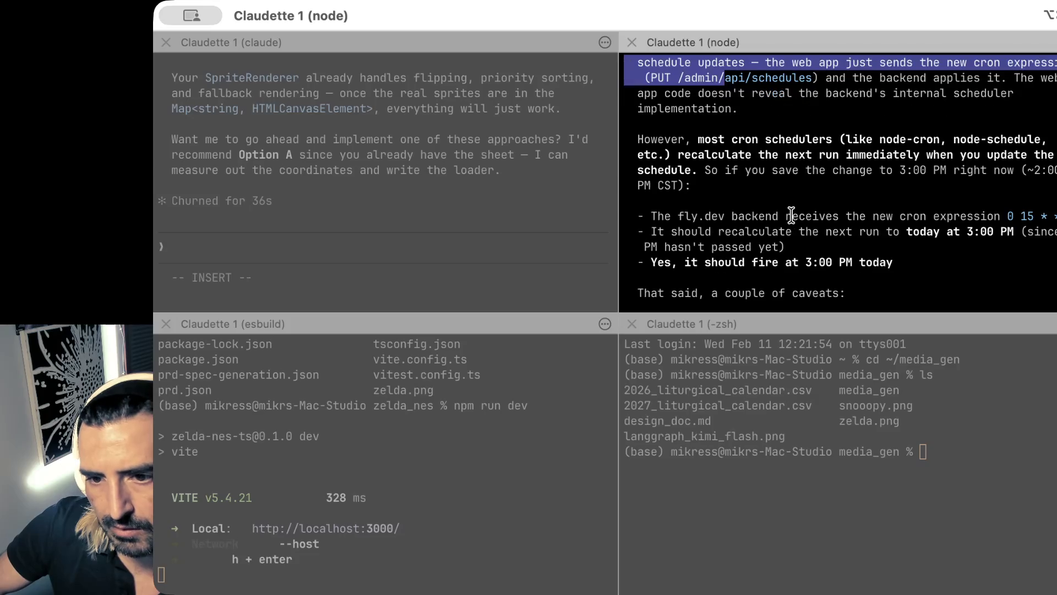
{"action": "scroll", "coordinate": [791, 215], "scroll_direction": "down", "scroll_amount": 5}
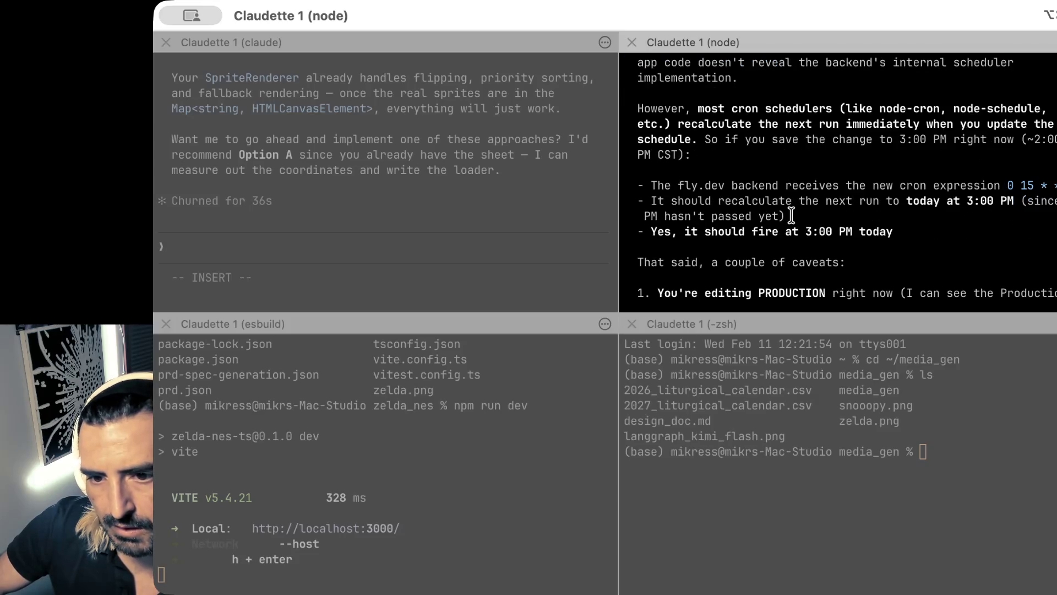
{"action": "scroll", "coordinate": [781, 177], "scroll_direction": "down", "scroll_amount": 1}
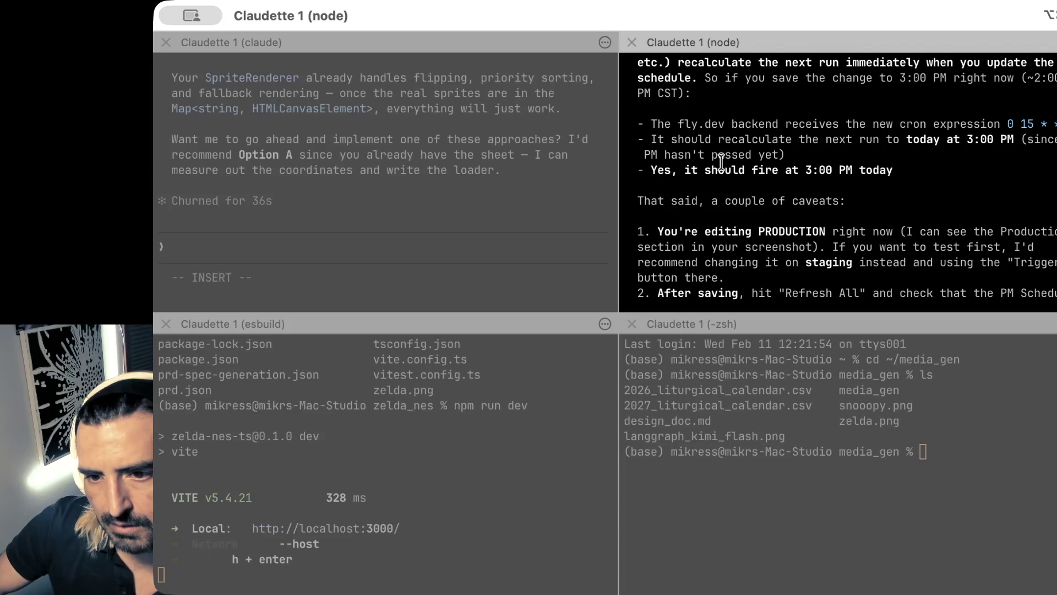
{"action": "left_click_drag", "start_coordinate": [718, 155], "coordinate": [749, 246]}
- Tell Claude the cron lives in ~/media_gen and ask it to have a look
{"action": "scroll", "coordinate": [749, 247], "scroll_direction": "down", "scroll_amount": 6}
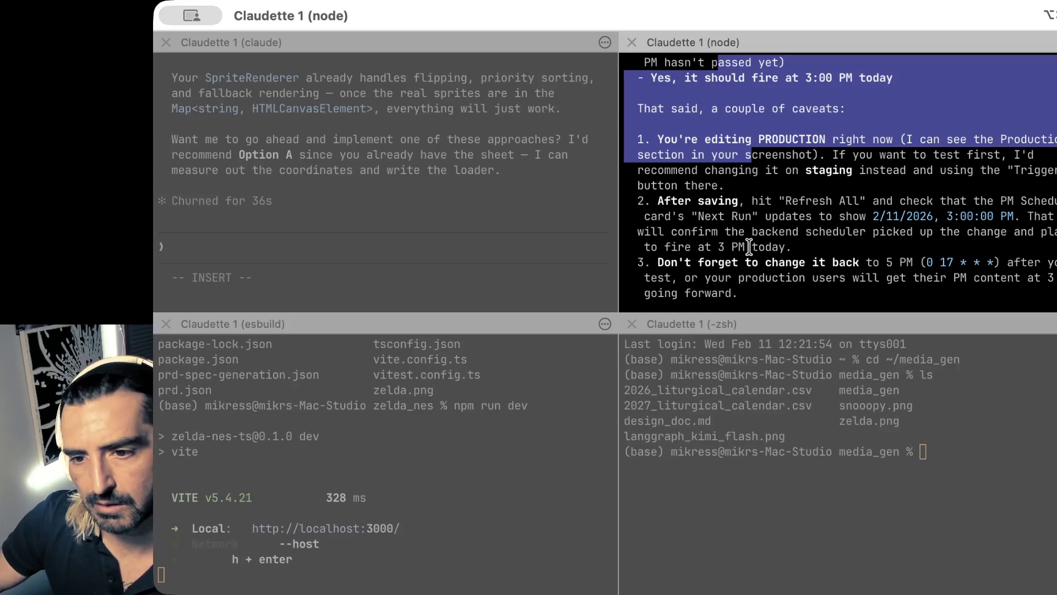
{"action": "scroll", "coordinate": [766, 242], "scroll_direction": "down", "scroll_amount": 1}
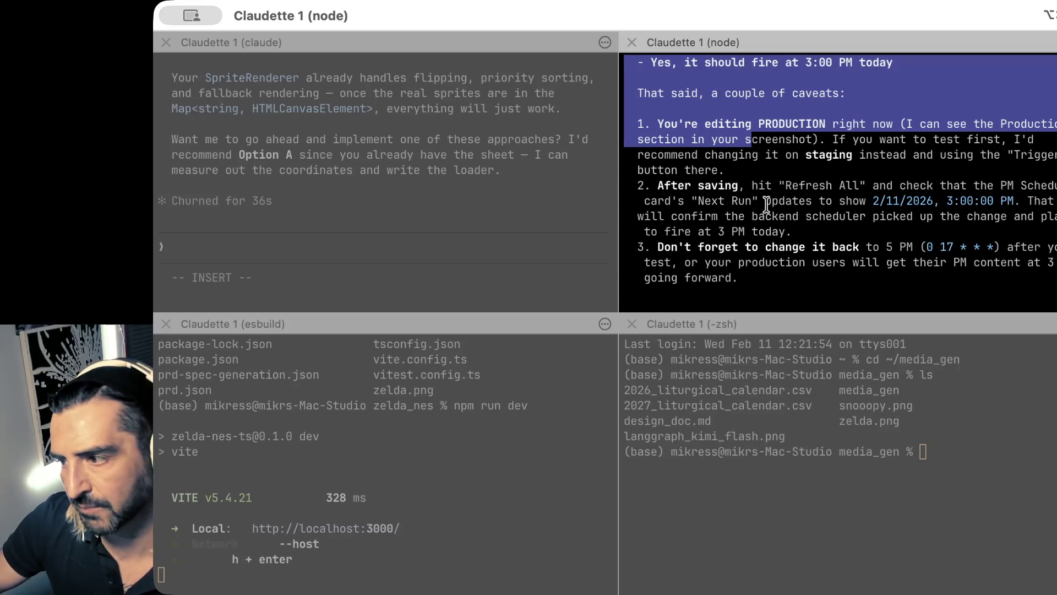
{"action": "scroll", "coordinate": [737, 226], "scroll_direction": "down", "scroll_amount": 12}
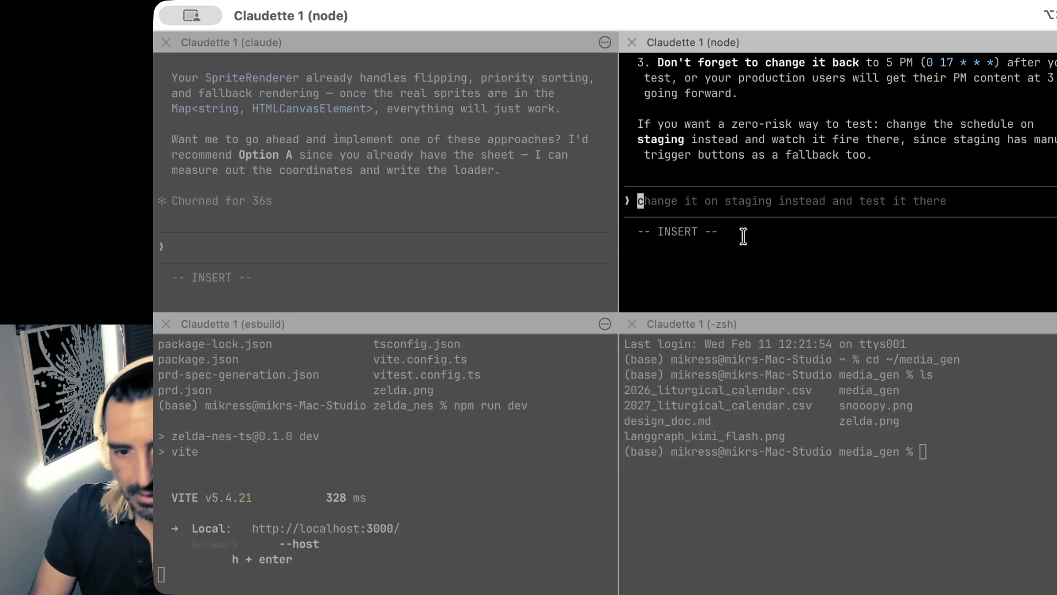
{"action": "type", "text": "you have access to the chron here in"}
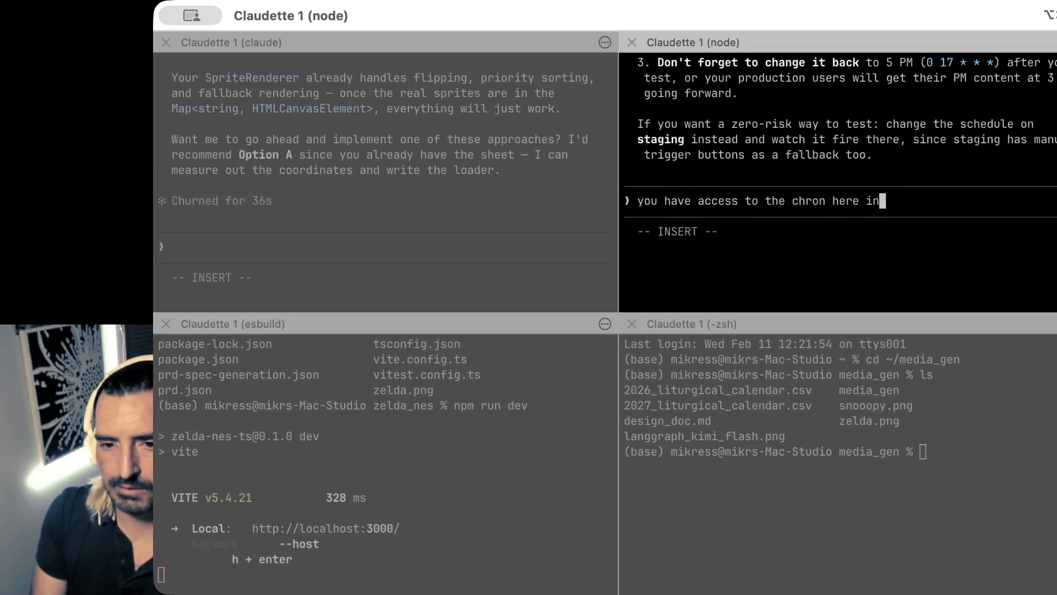
{"action": "type", "text": " ~/media_gen. have a look"}
{"action": "key", "text": "Return"}
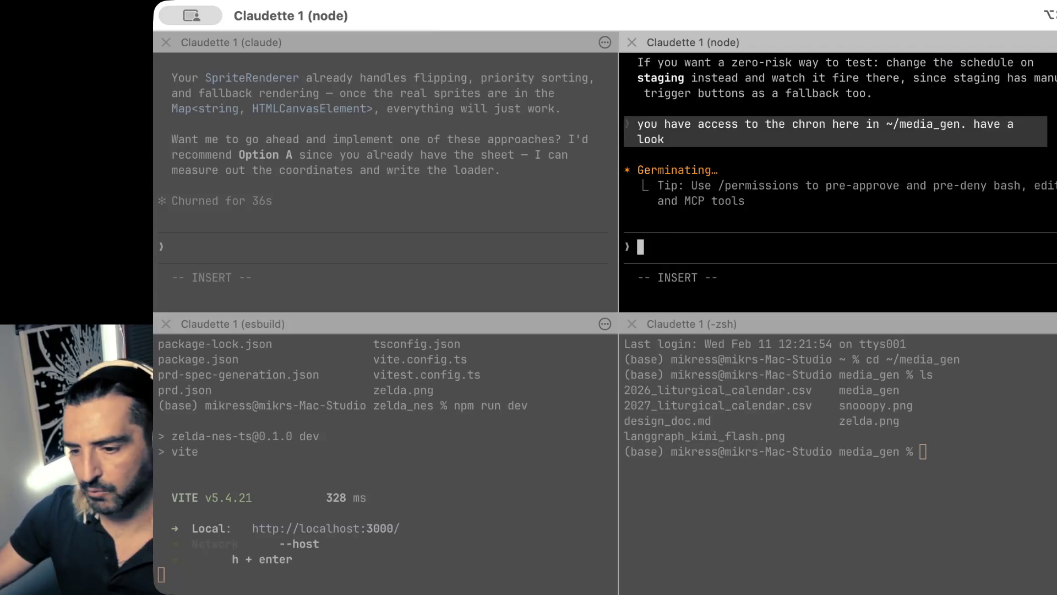
{"action": "key", "text": "super+Tab"}
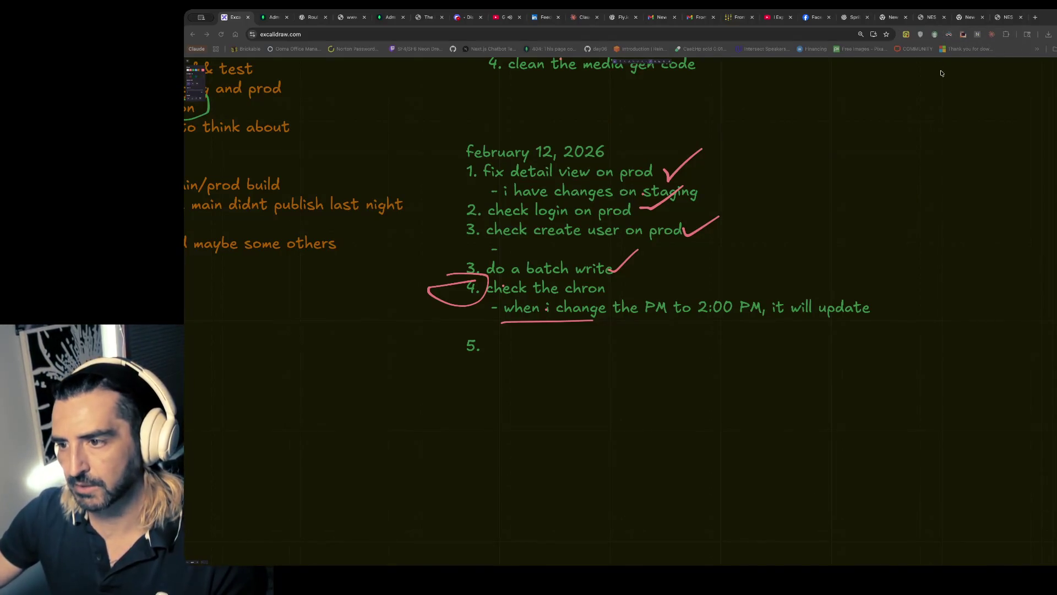
- Set the production PM Schedule hour to 03 (3:00 PM) and save it
{"action": "left_click", "coordinate": [931, 17]}
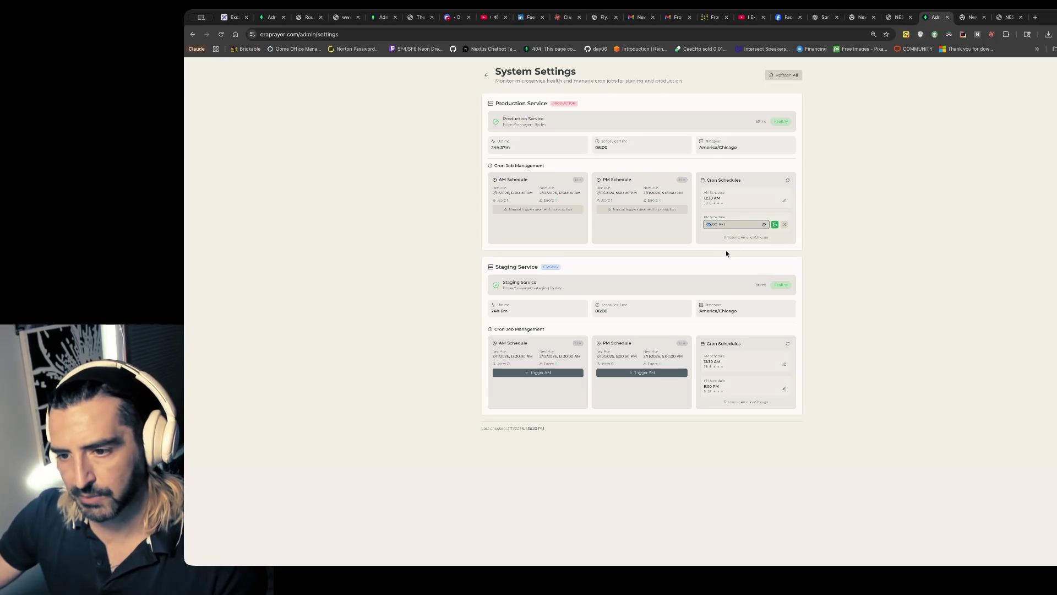
{"action": "key", "text": "Up"}
{"action": "key", "text": "Down"}
{"action": "key", "text": "Down"}
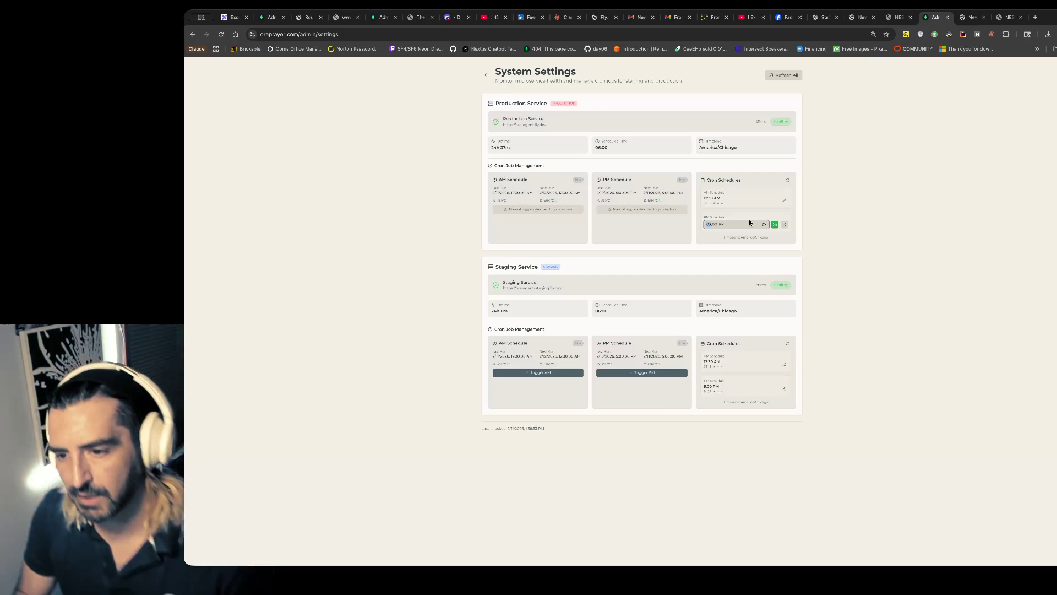
{"action": "left_click", "coordinate": [775, 224]}
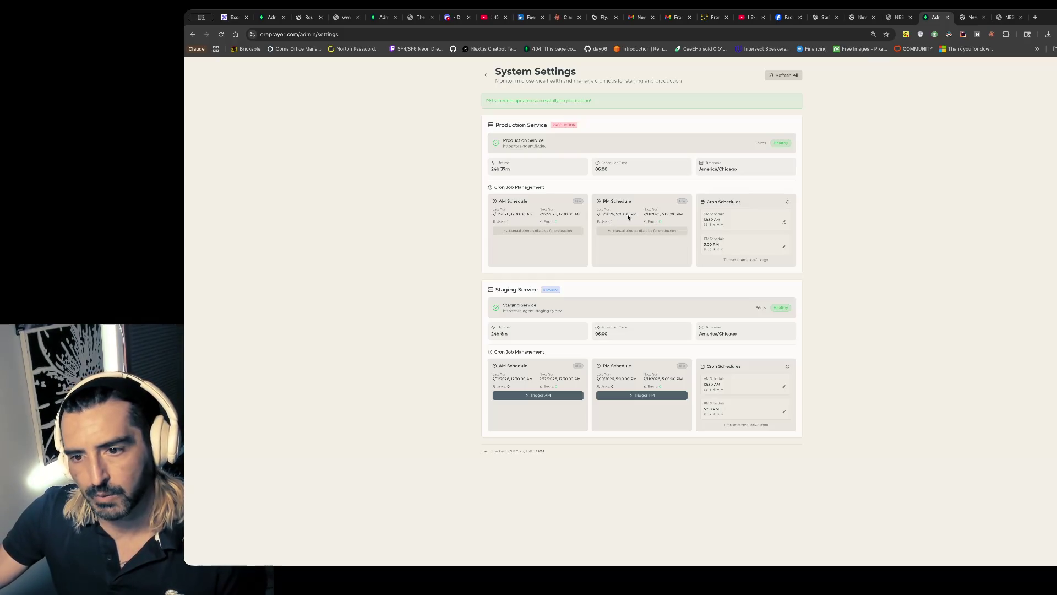
- Highlight the PM schedule's last and next run times and screenshot the settings page
{"action": "left_click_drag", "start_coordinate": [648, 210], "coordinate": [640, 223]}
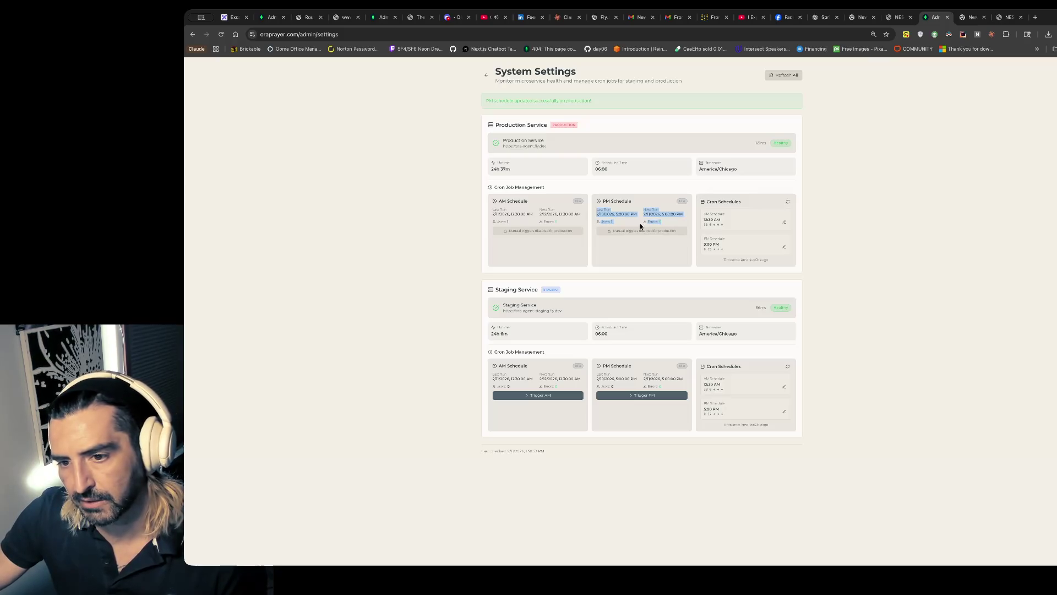
{"action": "left_click", "coordinate": [855, 257]}
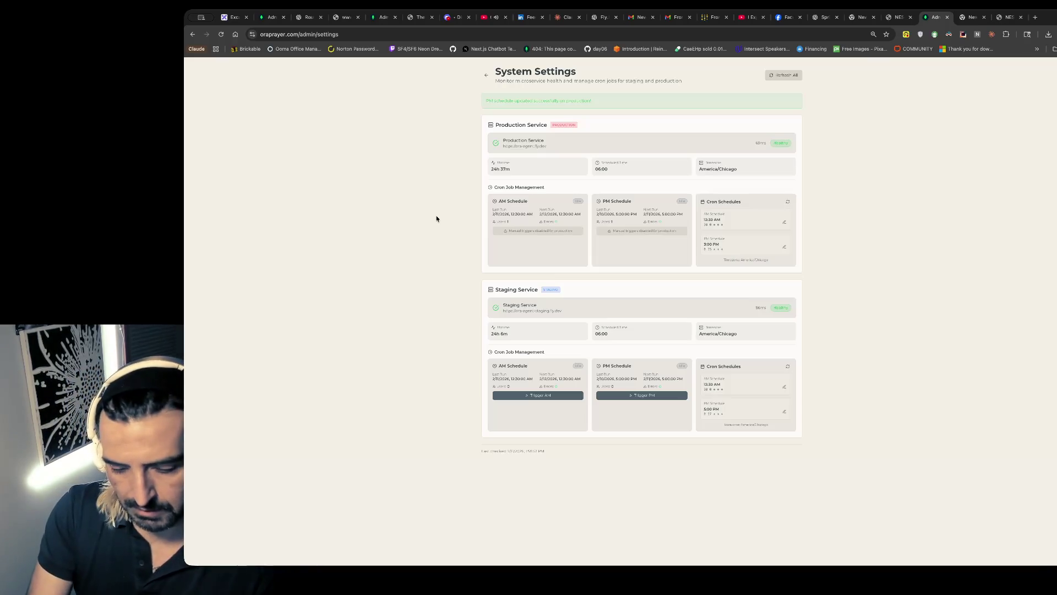
{"action": "key", "text": "super+shift+4"}
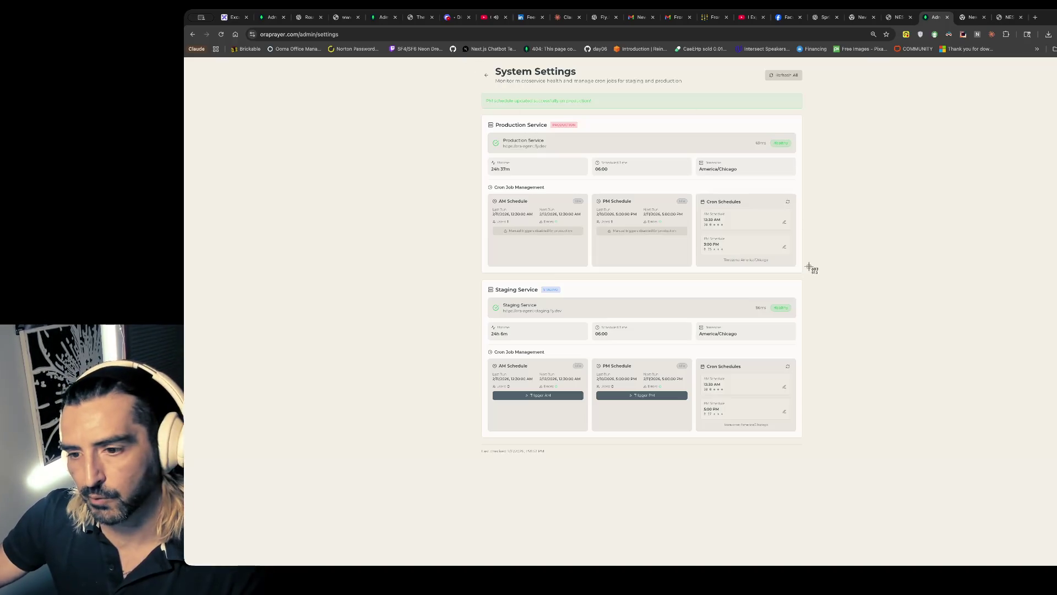
{"action": "left_click", "coordinate": [838, 306]}
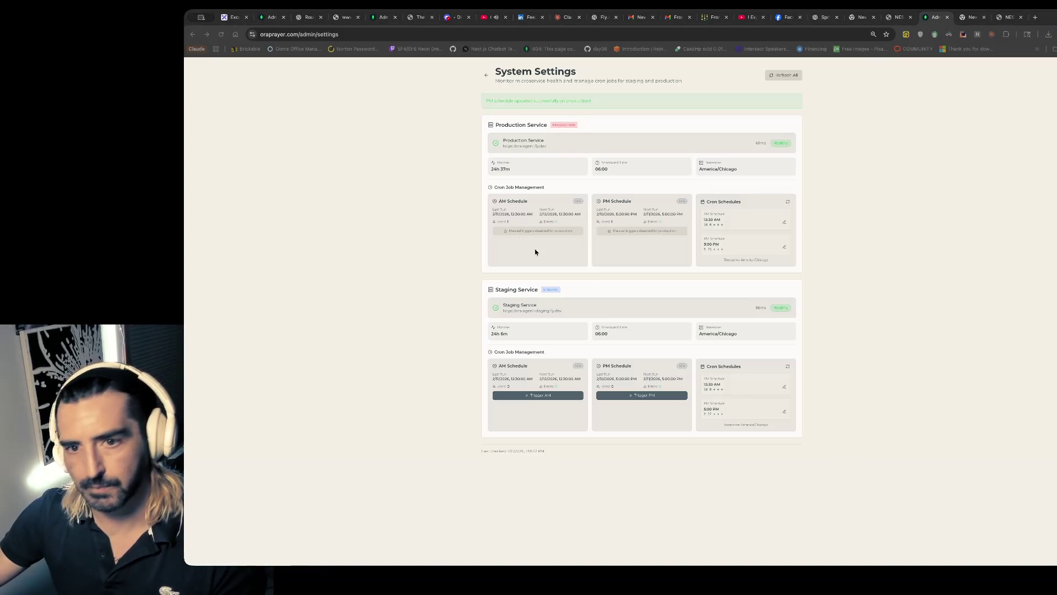
- Recheck the admin System Settings page with a screenshot, then return to the Excalidraw board
{"action": "left_click", "coordinate": [227, 22]}
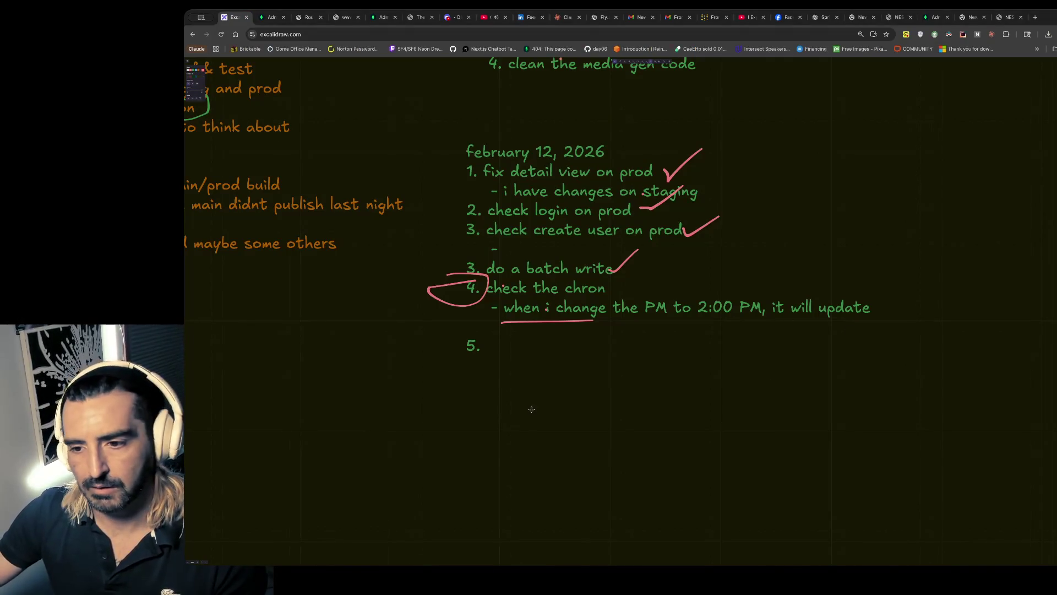
{"action": "left_click", "coordinate": [936, 17]}
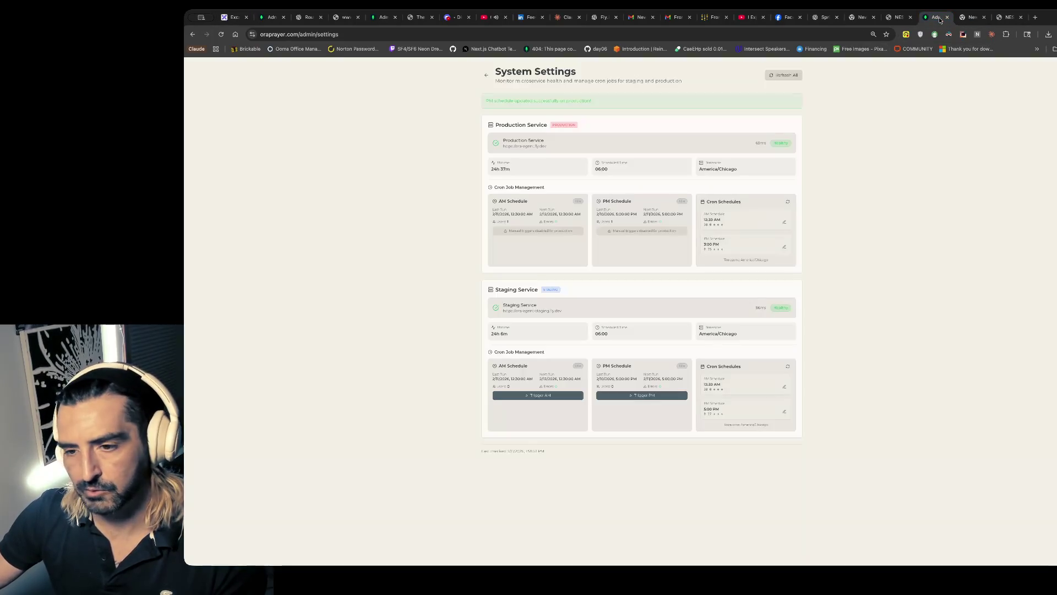
{"action": "key", "text": "super+shift+4"}
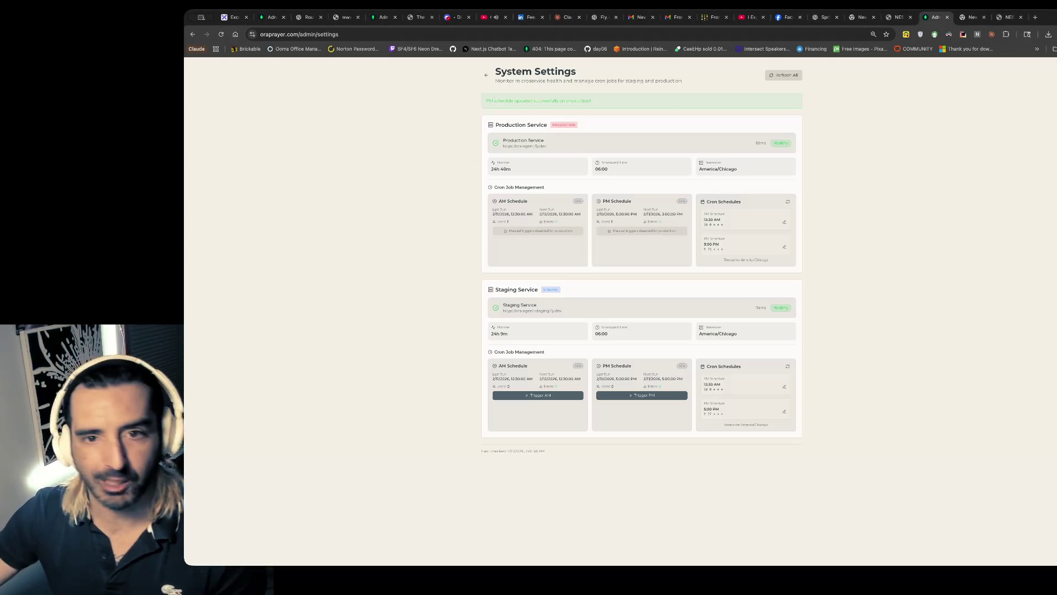
{"action": "left_click", "coordinate": [234, 17]}
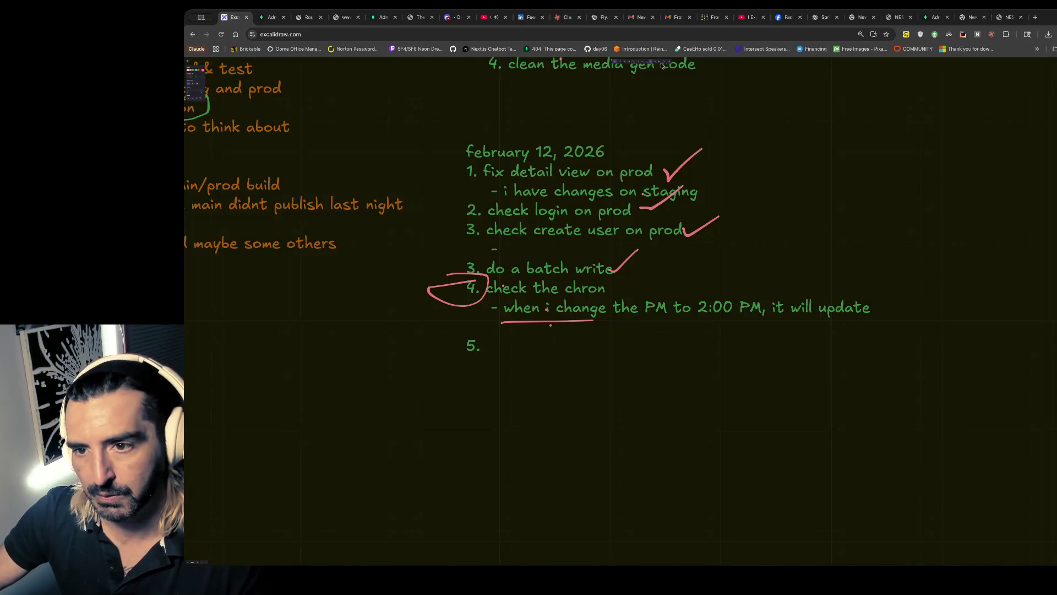
- Add an indented '- alright ,' sub-point under the 'check the chron' item
{"action": "double_click", "coordinate": [872, 309]}
{"action": "key", "text": "Down"}
{"action": "key", "text": "Up"}
{"action": "key", "text": "Return"}
{"action": "key", "text": "Up"}
{"action": "key", "text": "Up"}
{"action": "key", "text": "Tab"}
{"action": "key", "text": "Return"}
{"action": "key", "text": "Tab"}
{"action": "type", "text": "- alright "}
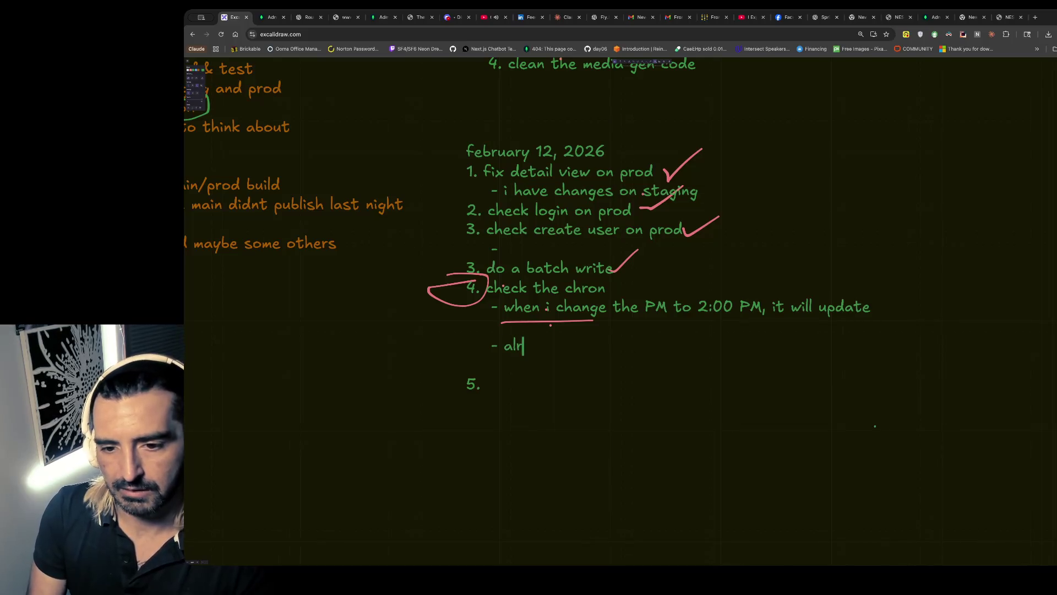
{"action": "type", "text": ","}
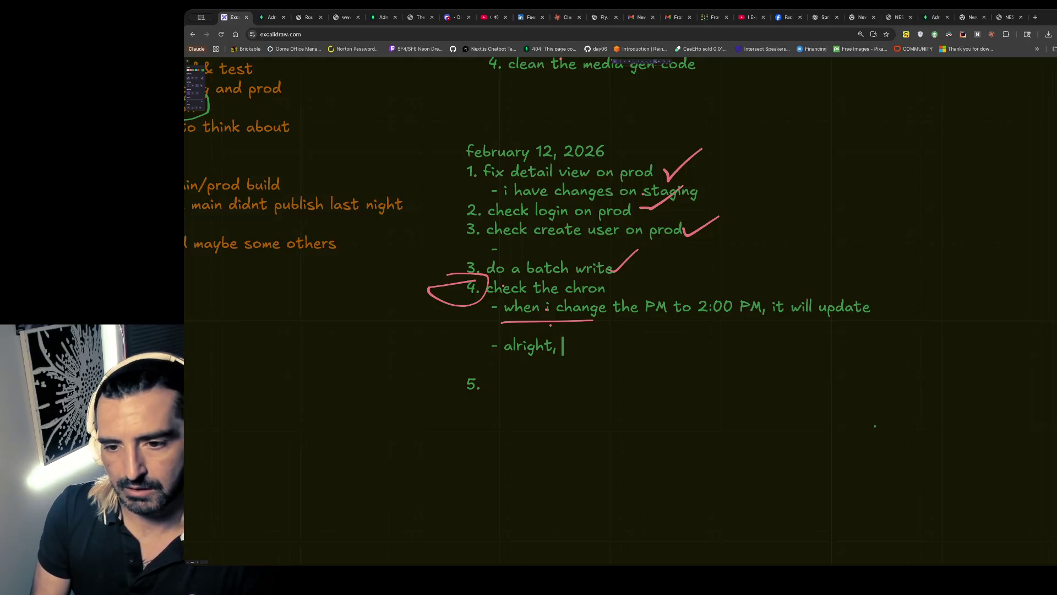
- Change the cron note's time from 2:00 PM to 3:00 PM
{"action": "double_click", "coordinate": [706, 307]}
{"action": "key", "text": "BackSpace"}
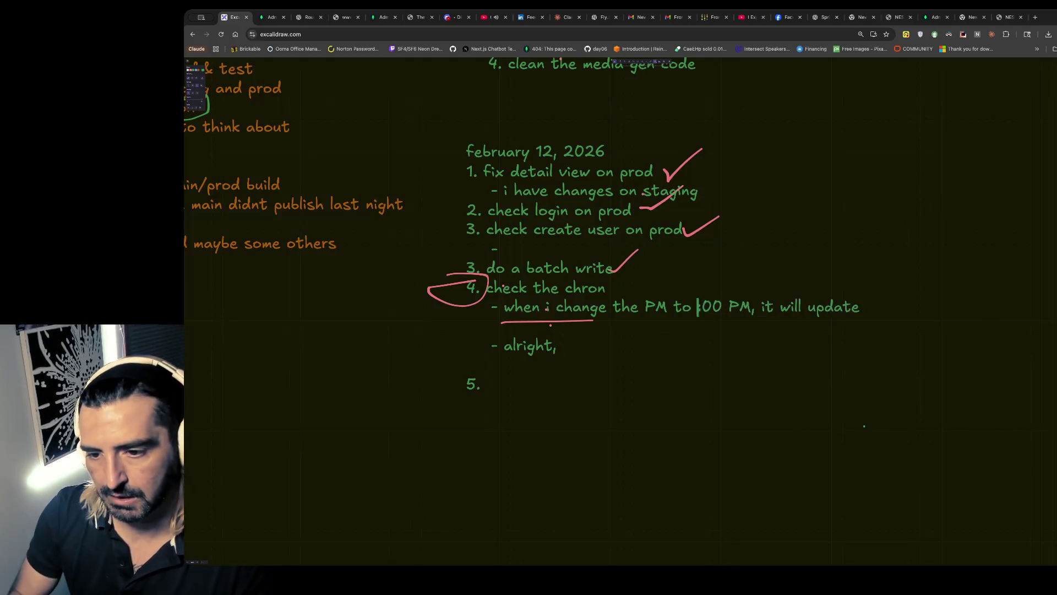
{"action": "type", "text": "3"}
- Continue the sub-point with 'change was reflected in the web app, but now verify scheduler works'
{"action": "left_click", "coordinate": [579, 352]}
{"action": "type", "text": "change was reflect"}
{"action": "key", "text": "BackSpace"}
{"action": "type", "text": "ed in t"}
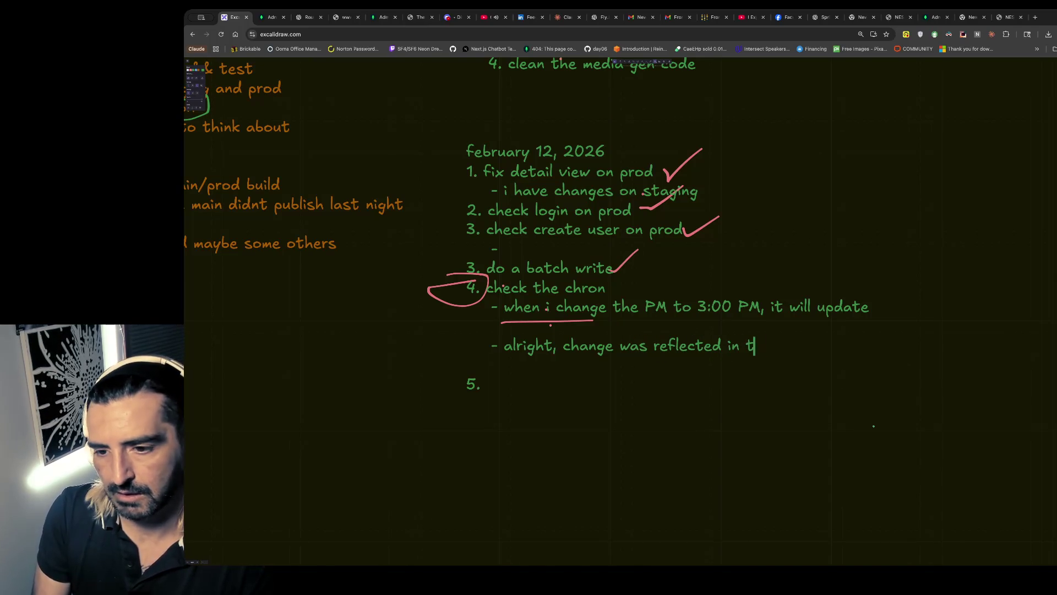
{"action": "type", "text": "he web app, by"}
{"action": "key", "text": "BackSpace"}
{"action": "type", "text": "ut now verify scheduler works"}
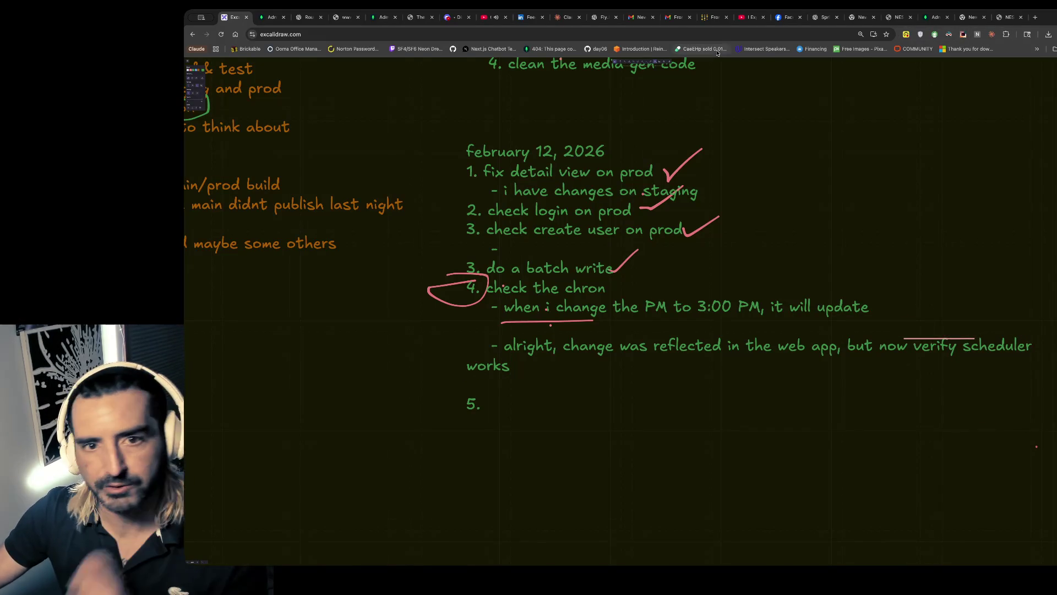
{"action": "left_click", "coordinate": [860, 17]}
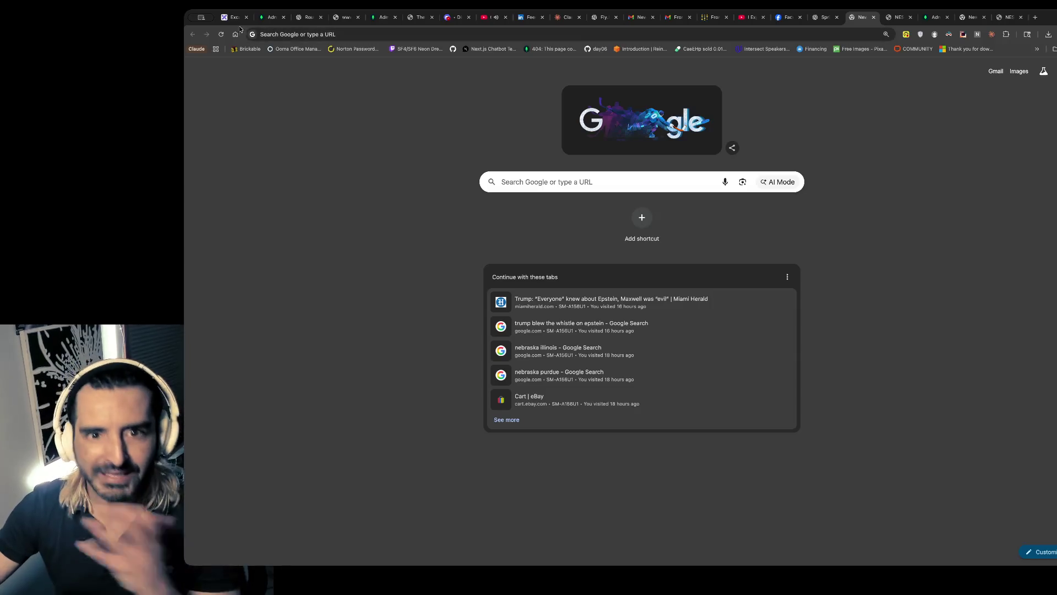
- Return from the blank new tab to the Excalidraw notes tab
{"action": "left_click", "coordinate": [223, 21]}
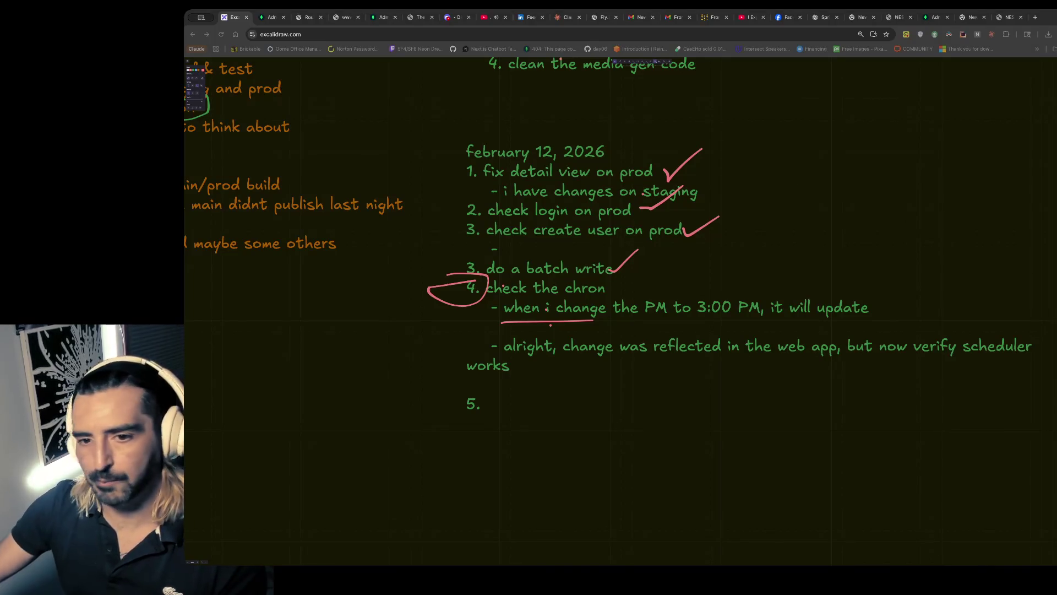
- Load claude.ai/code in a new tab, then switch to the NES Zelda Link sprite sheet tab
{"action": "key", "text": "ctrl+t"}
{"action": "type", "text": "claude.ai/code"}
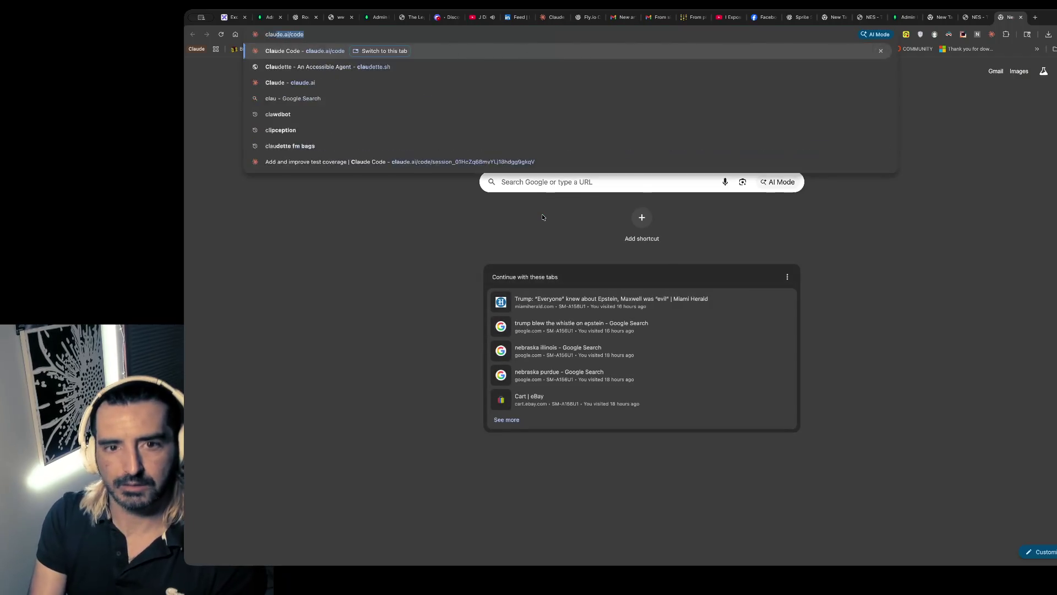
{"action": "key", "text": "Return"}
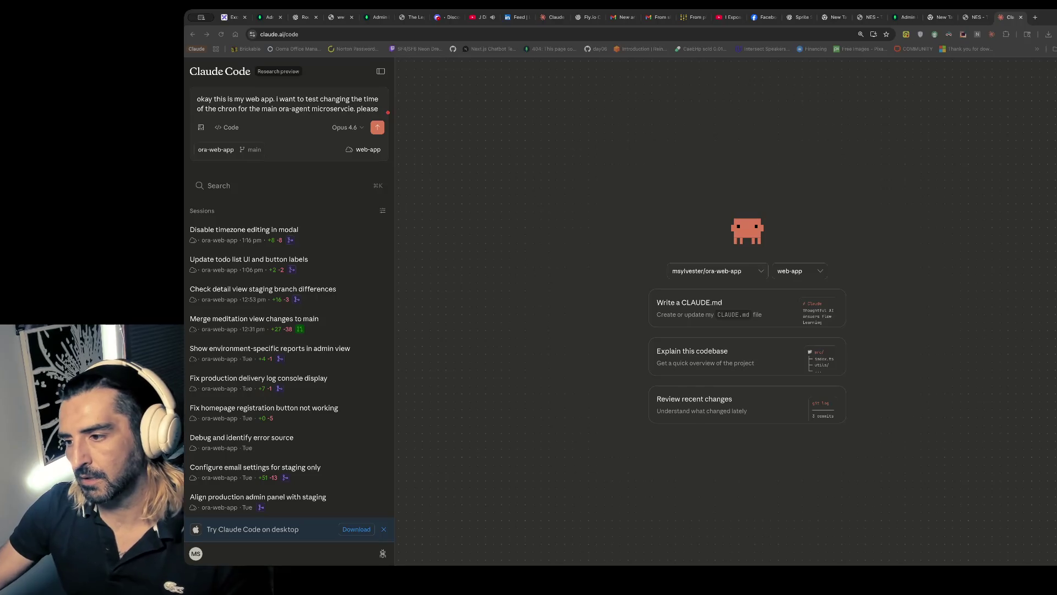
{"action": "left_click", "coordinate": [547, 242]}
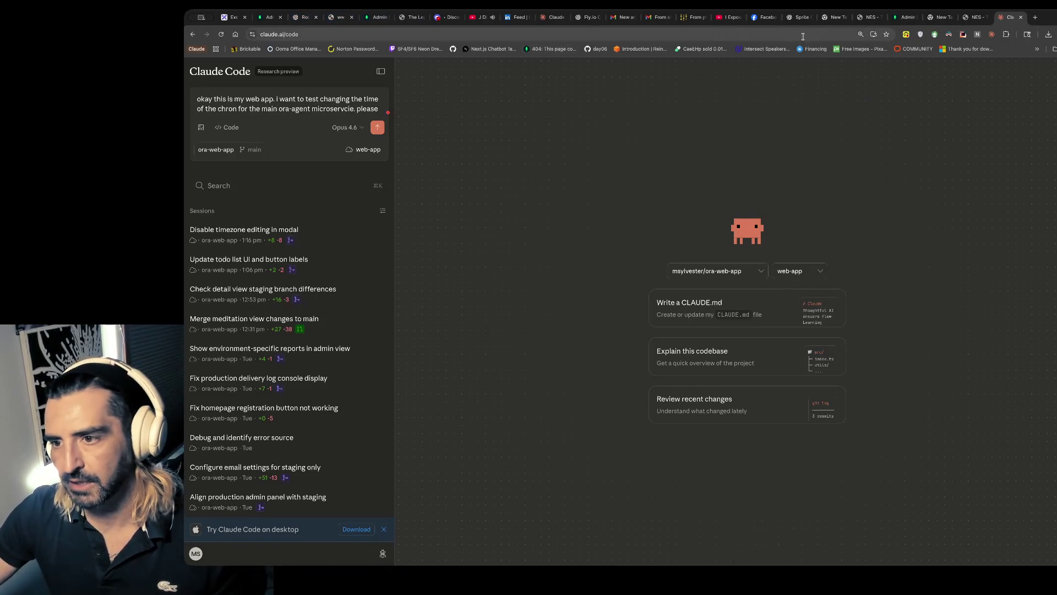
{"action": "left_click", "coordinate": [836, 17]}
{"action": "left_click", "coordinate": [862, 21]}
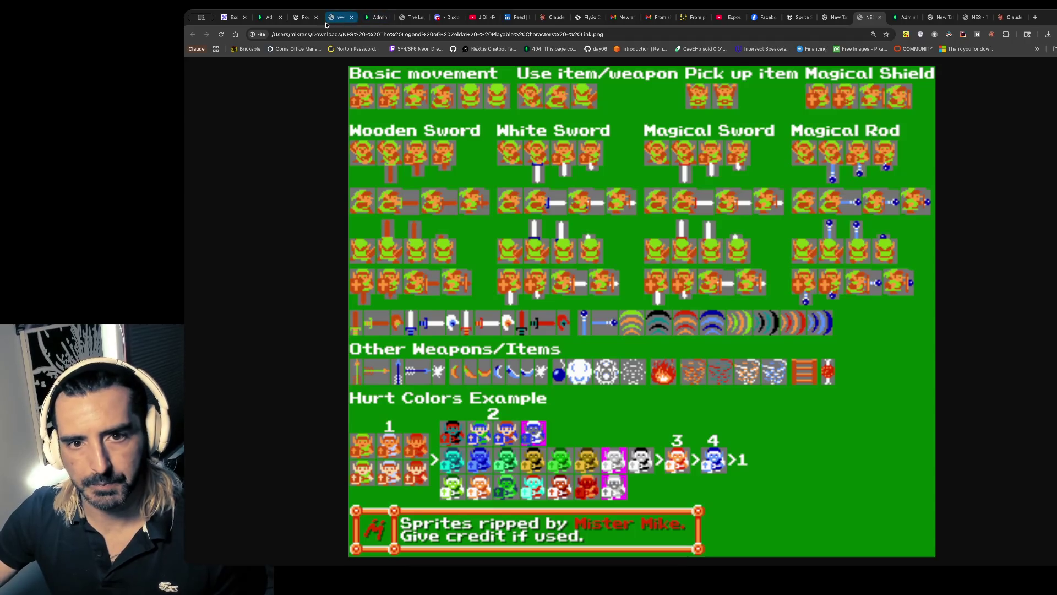
- Draw a pink freehand checkmark over the 'change was reflected' note on the Excalidraw board
{"action": "left_click", "coordinate": [232, 19]}
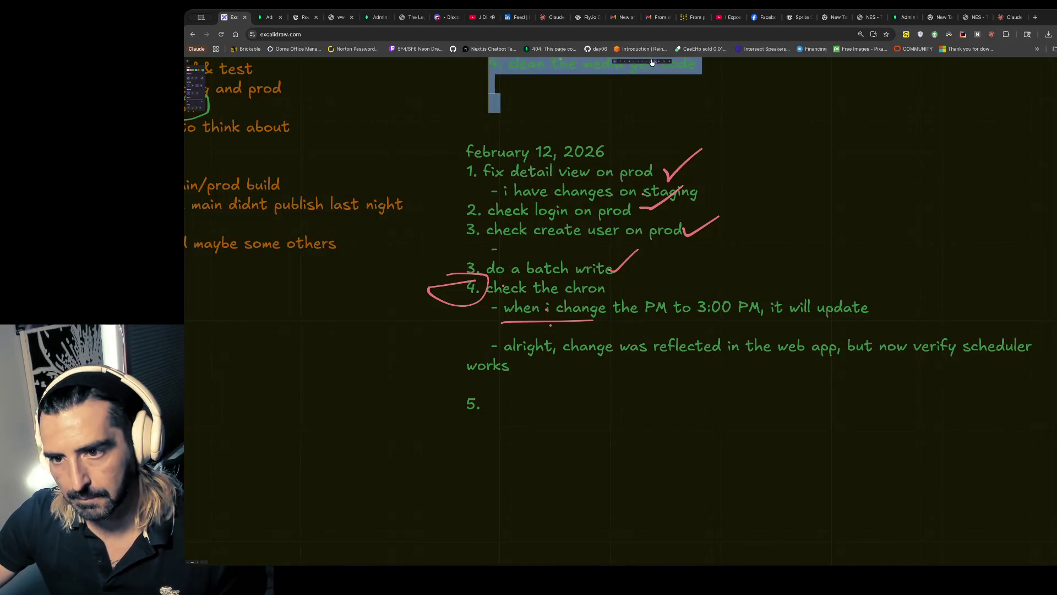
{"action": "left_click_drag", "start_coordinate": [650, 351], "coordinate": [749, 317]}
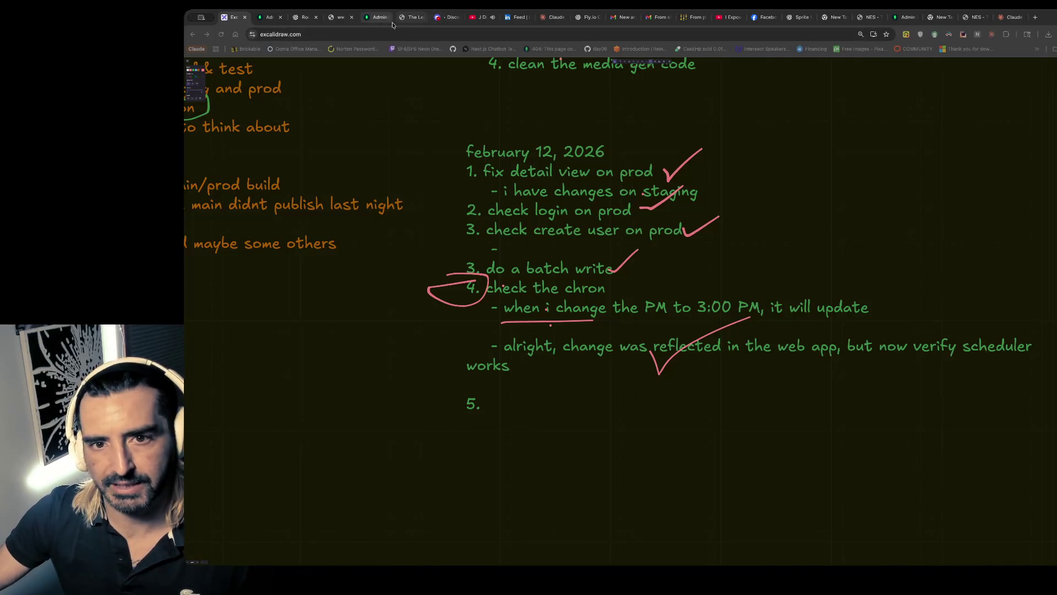
{"action": "left_click", "coordinate": [834, 17]}
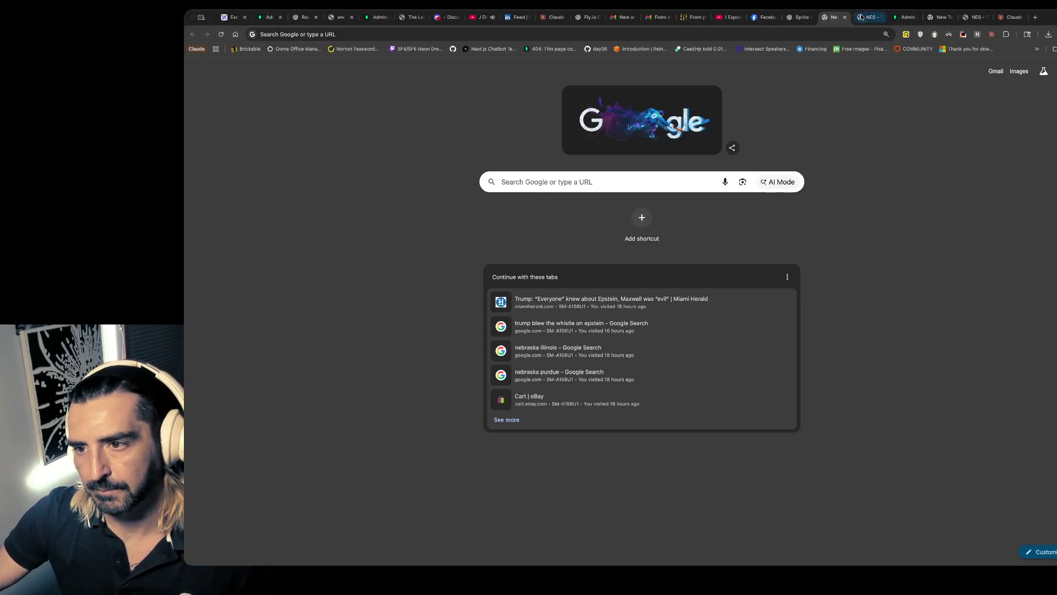
{"action": "left_click", "coordinate": [868, 17]}
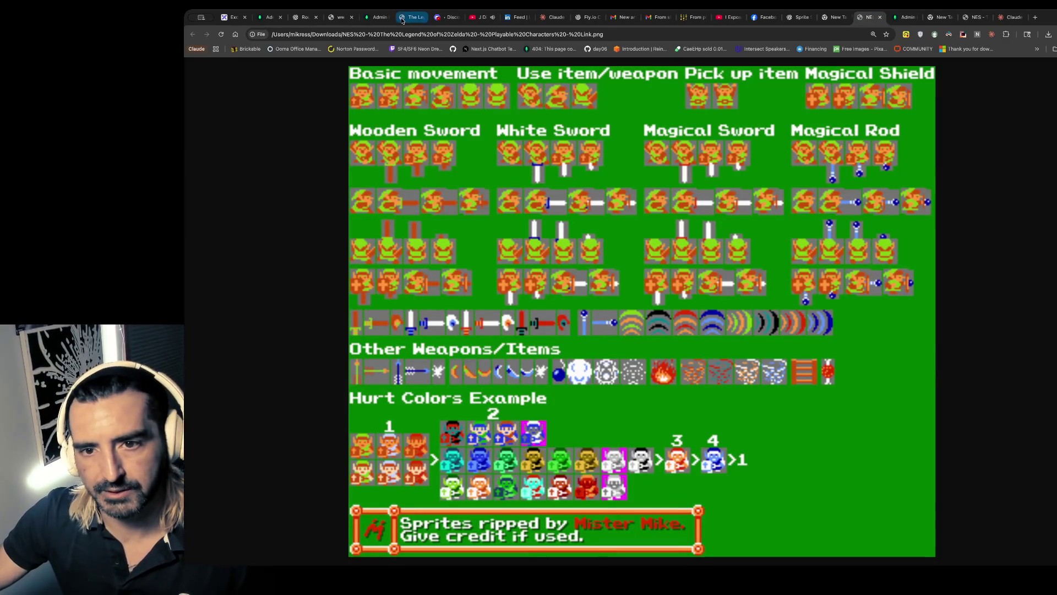
- Switch to the 'The Le…' tab showing the Zelda game on localhost:3000
{"action": "left_click", "coordinate": [410, 17]}
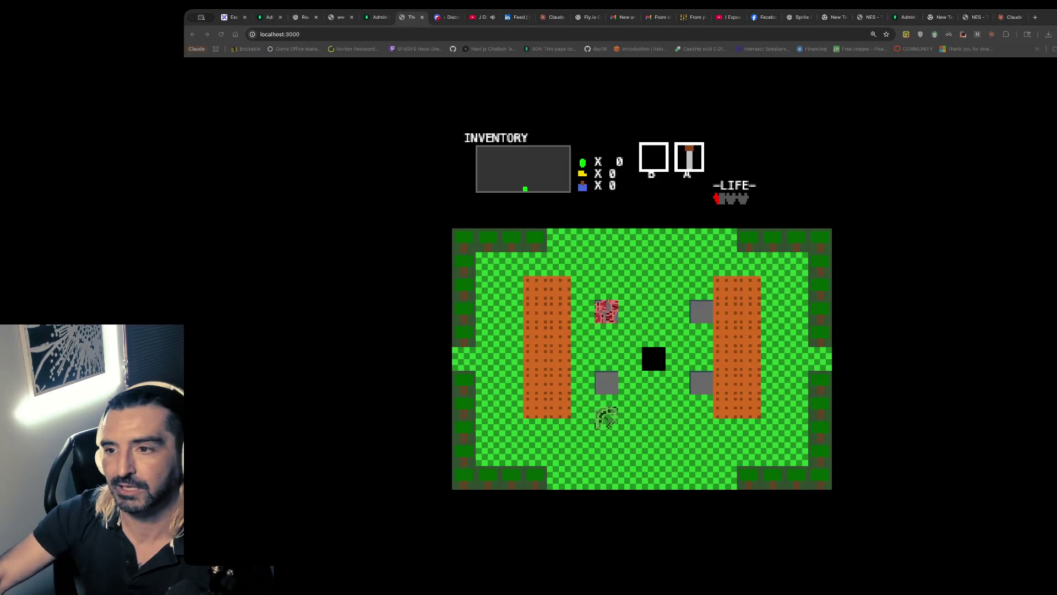
- In Discord, browse the lounge-bar, streamer-news and idears channels, then return to lounge-bar
{"action": "left_click", "coordinate": [454, 14]}
{"action": "scroll", "coordinate": [314, 229], "scroll_direction": "up", "scroll_amount": 5}
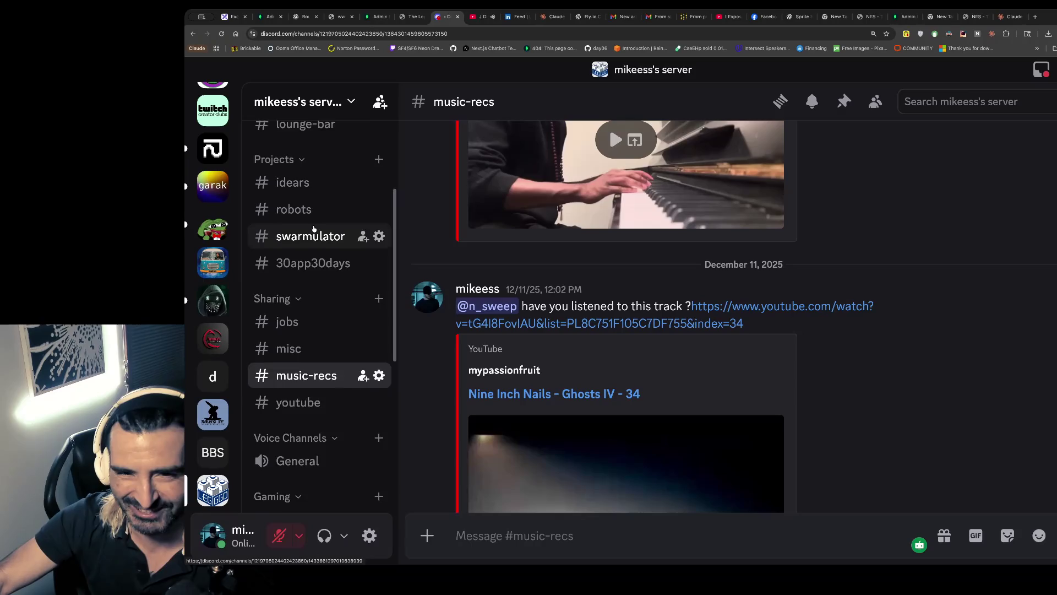
{"action": "left_click", "coordinate": [305, 230]}
{"action": "scroll", "coordinate": [686, 253], "scroll_direction": "up", "scroll_amount": 5}
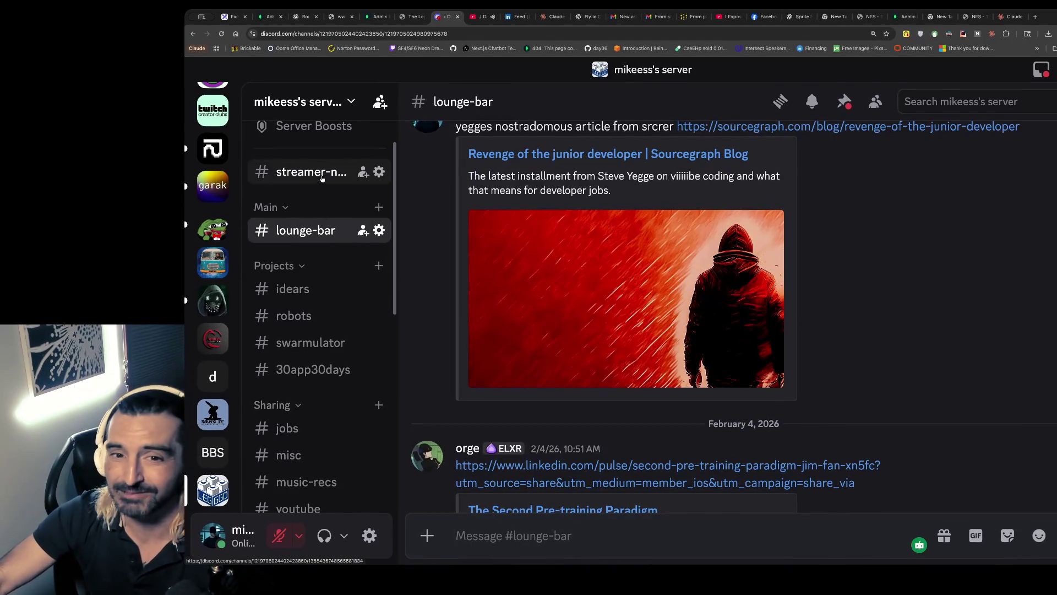
{"action": "left_click", "coordinate": [298, 172]}
{"action": "scroll", "coordinate": [617, 306], "scroll_direction": "up", "scroll_amount": 5}
{"action": "scroll", "coordinate": [617, 307], "scroll_direction": "up", "scroll_amount": 5}
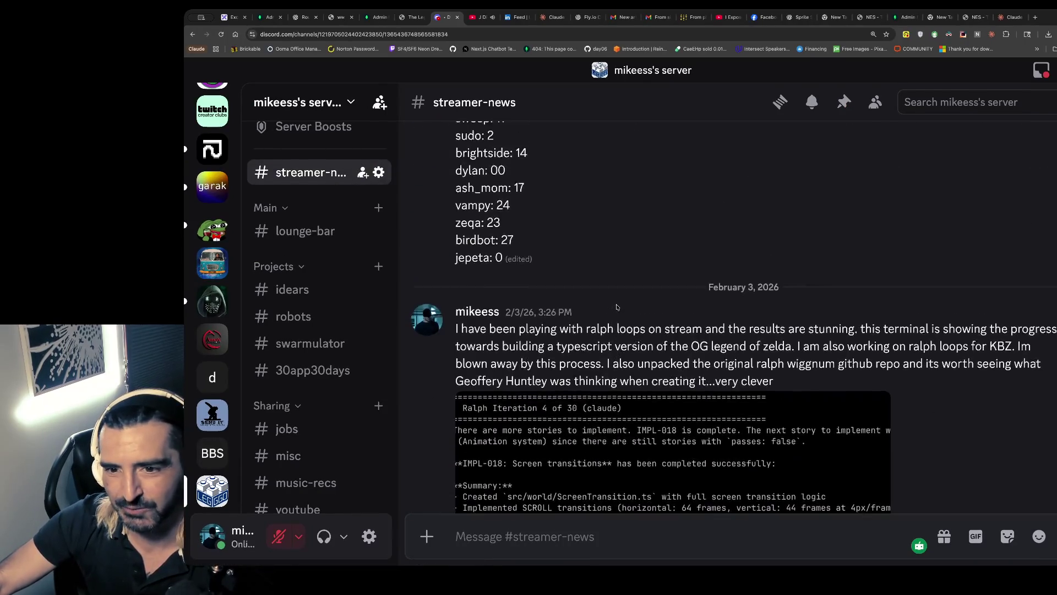
{"action": "left_click", "coordinate": [302, 290]}
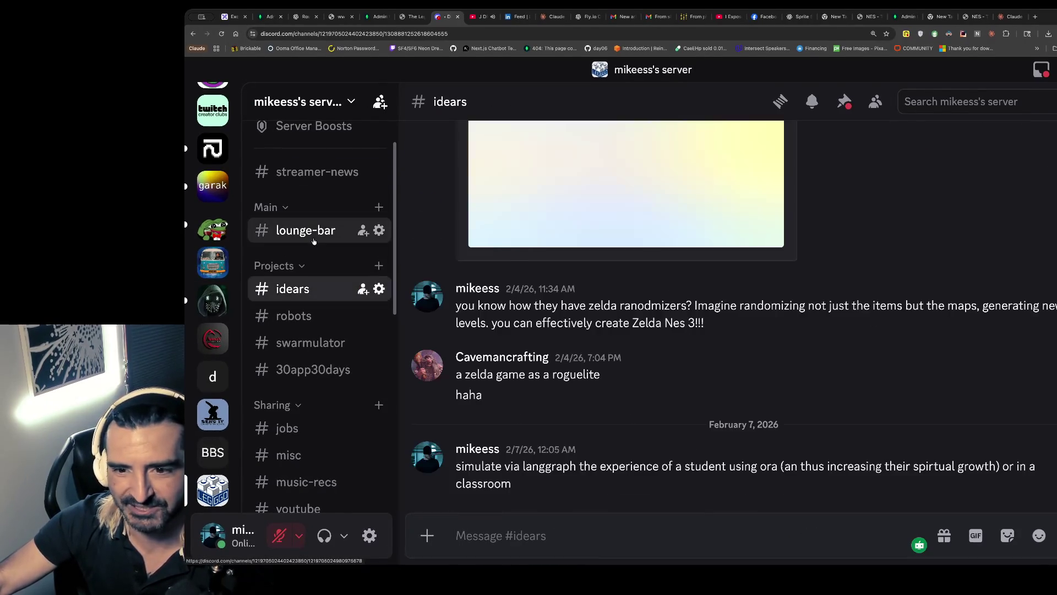
{"action": "left_click", "coordinate": [305, 231]}
{"action": "scroll", "coordinate": [707, 300], "scroll_direction": "up", "scroll_amount": 10}
{"action": "scroll", "coordinate": [706, 300], "scroll_direction": "up", "scroll_amount": 10}
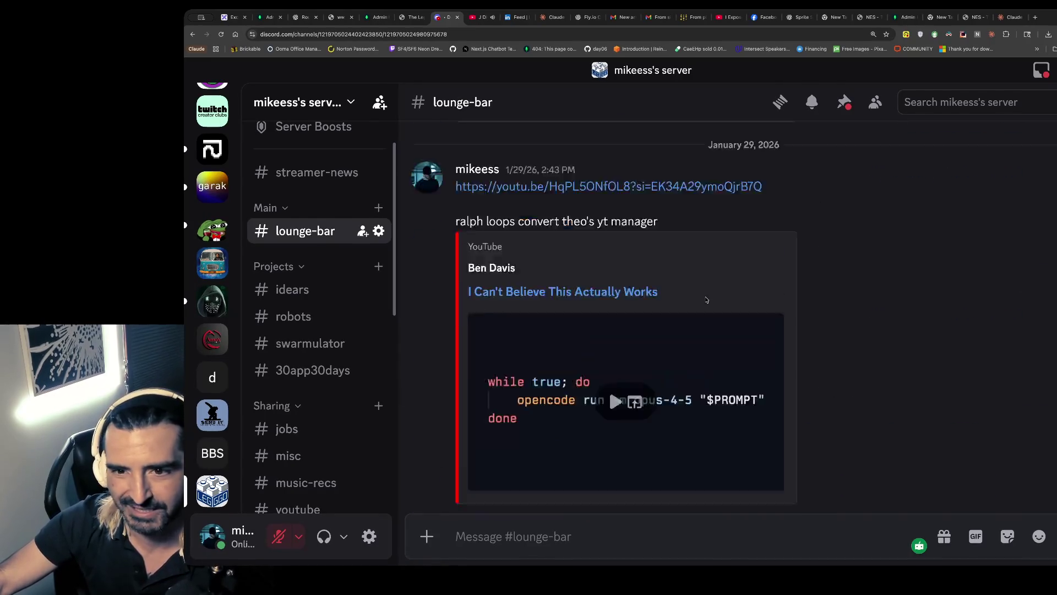
{"action": "scroll", "coordinate": [495, 275], "scroll_direction": "up", "scroll_amount": 15}
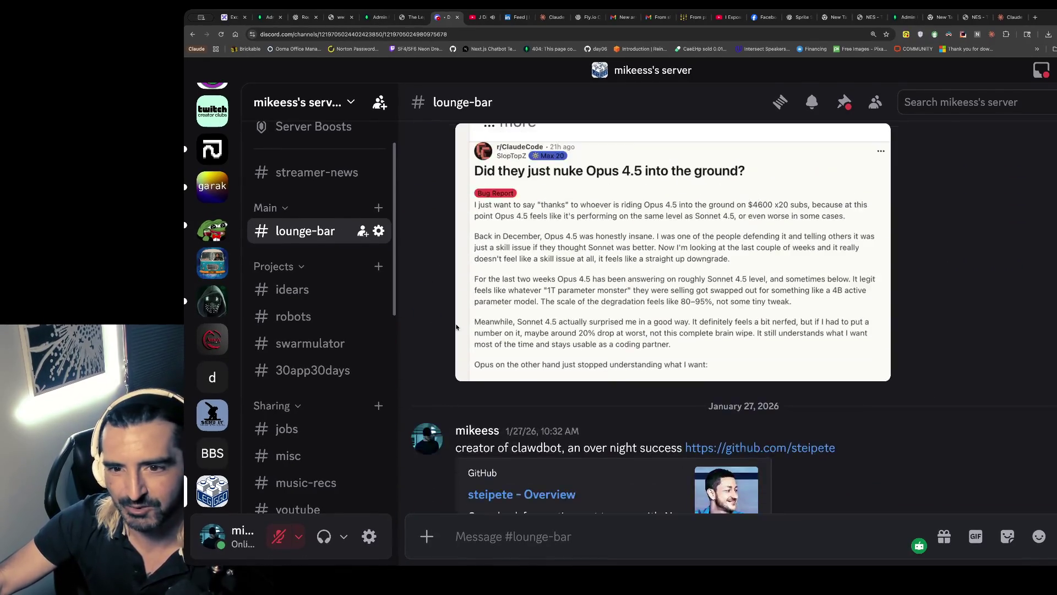
- View the Pokémon cards photo full size, close it, and scroll to the vending machine video post
{"action": "left_click", "coordinate": [533, 191]}
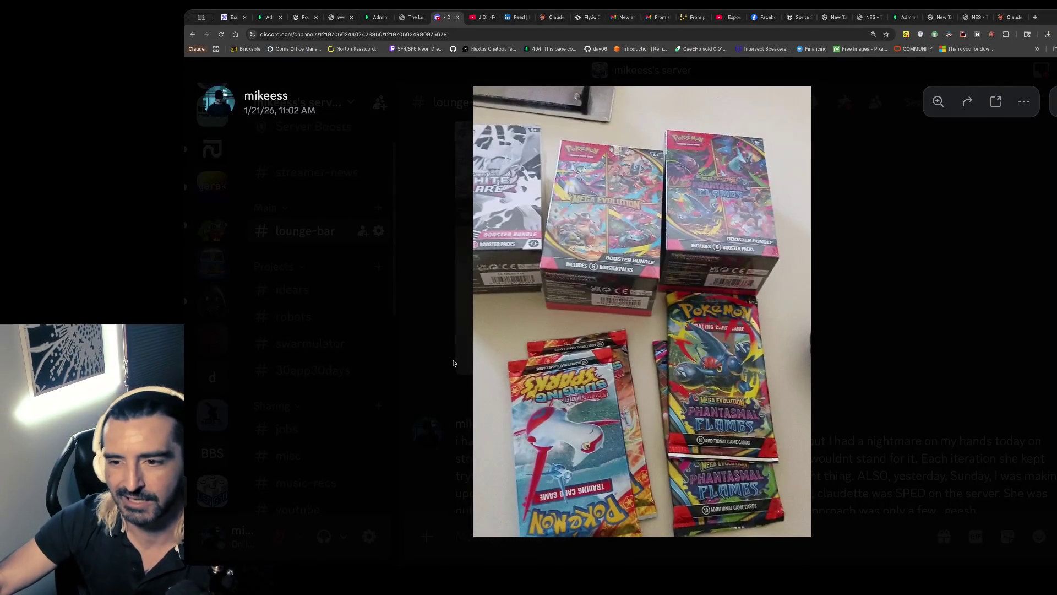
{"action": "key", "text": "Escape"}
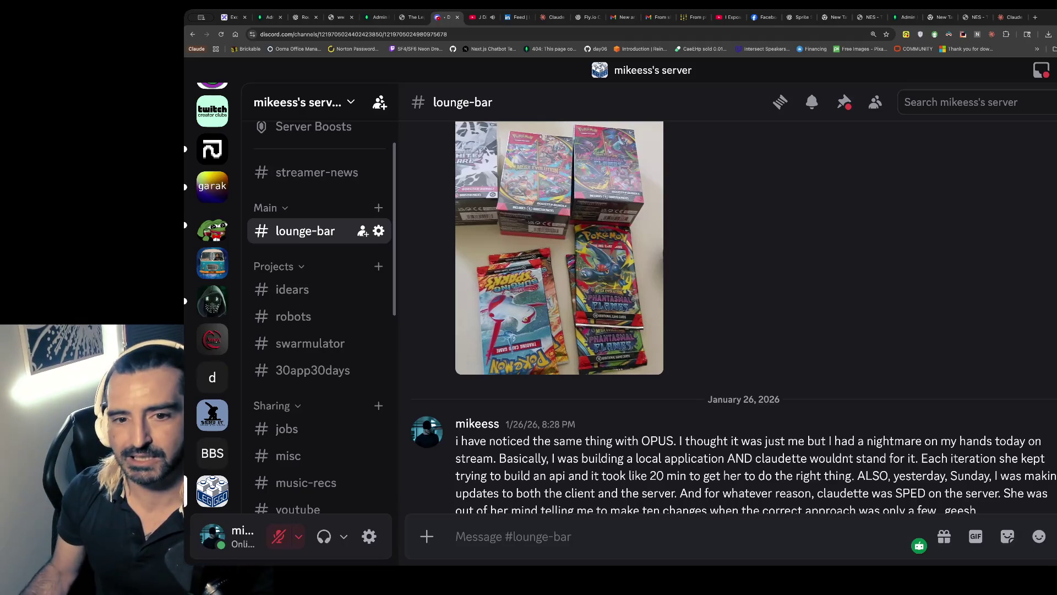
{"action": "scroll", "coordinate": [584, 258], "scroll_direction": "down", "scroll_amount": 15}
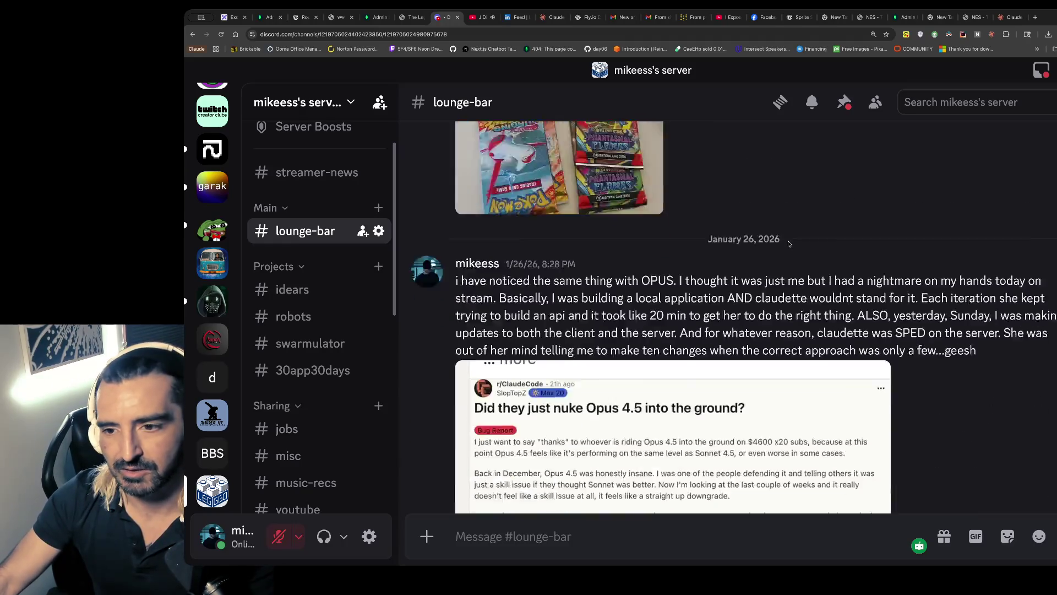
{"action": "scroll", "coordinate": [584, 258], "scroll_direction": "down", "scroll_amount": 3}
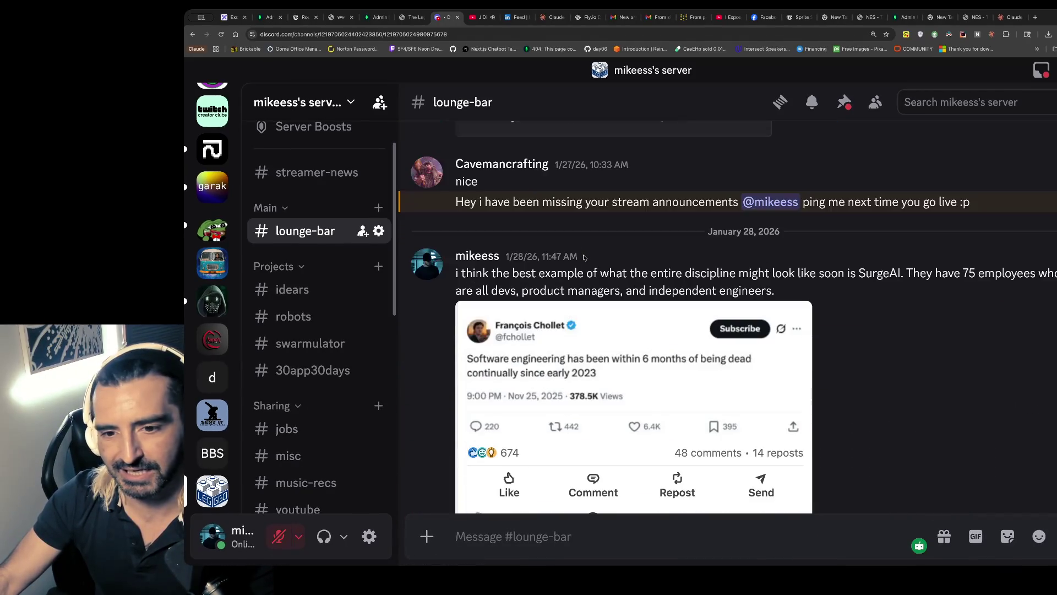
{"action": "scroll", "coordinate": [584, 257], "scroll_direction": "up", "scroll_amount": 15}
{"action": "scroll", "coordinate": [584, 258], "scroll_direction": "down", "scroll_amount": 20}
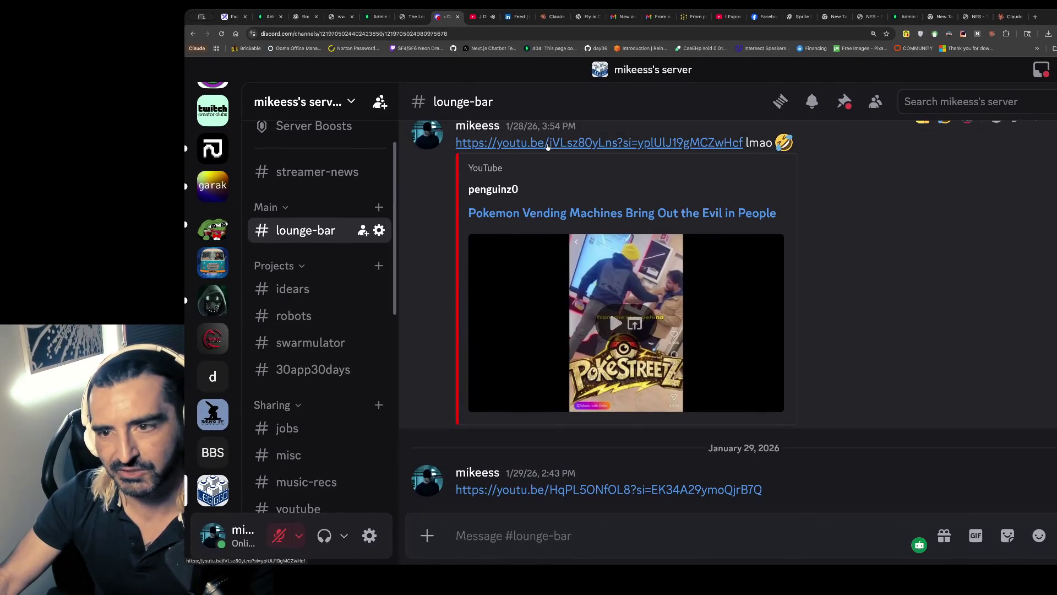
- Play the Pokemon Vending Machines video, mute the ad, skip to the PokeStreetz clip and pause near 4:53
{"action": "left_click", "coordinate": [529, 143]}
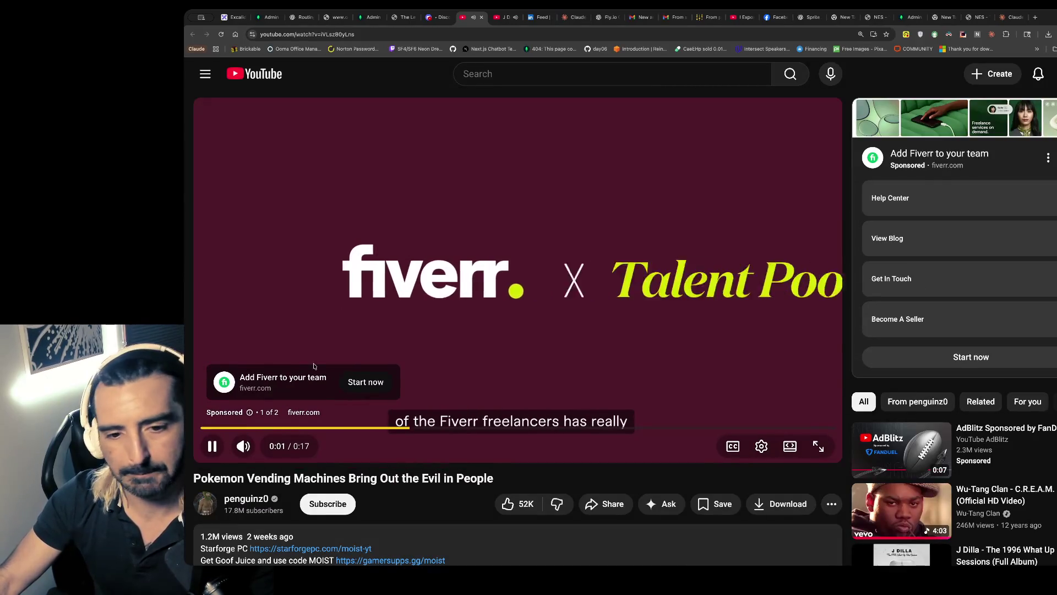
{"action": "left_click", "coordinate": [244, 446]}
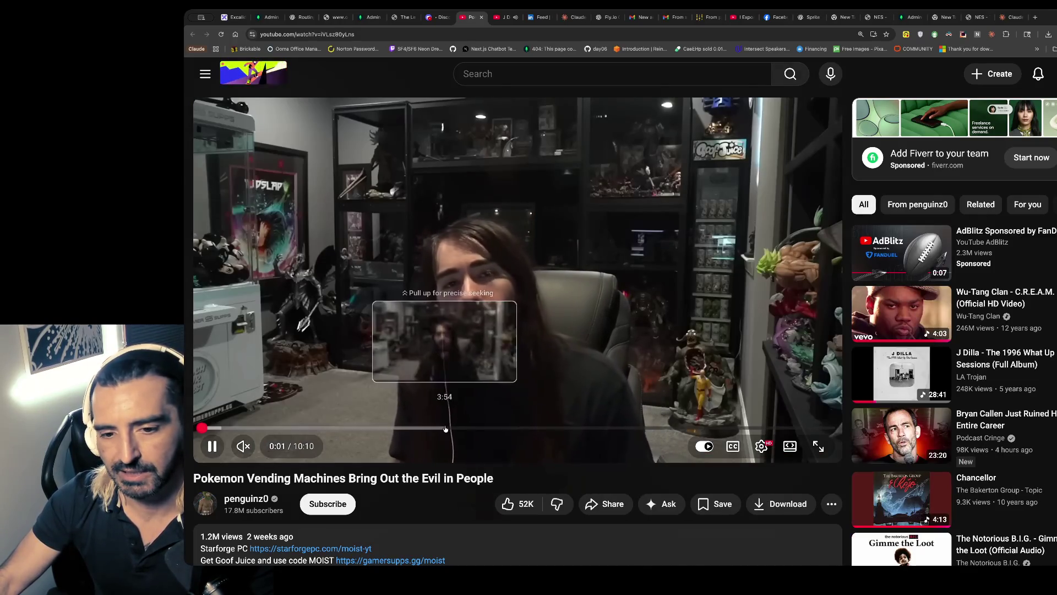
{"action": "left_click", "coordinate": [445, 429]}
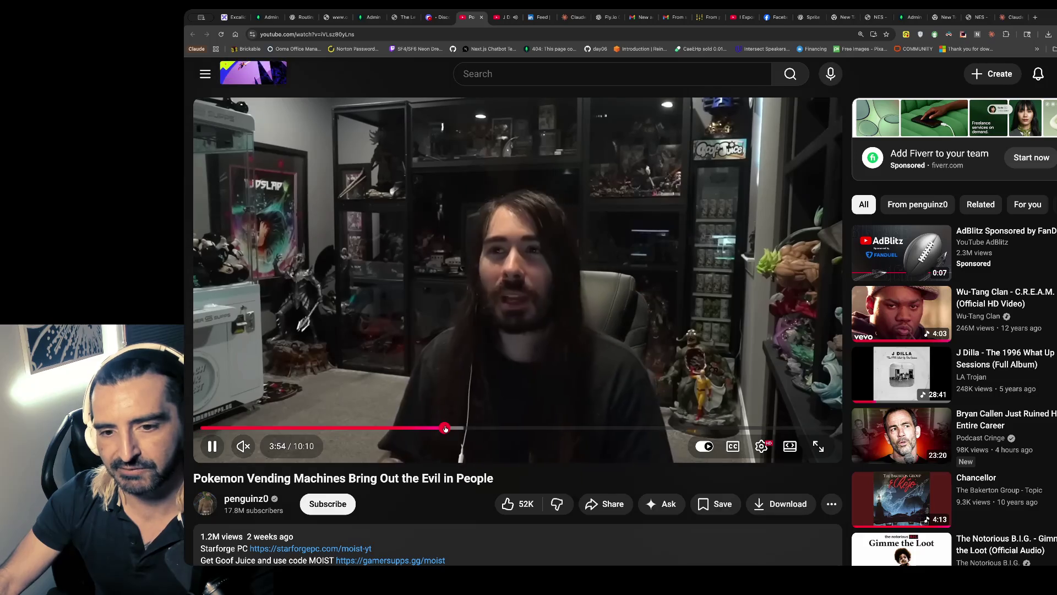
{"action": "left_click", "coordinate": [502, 429]}
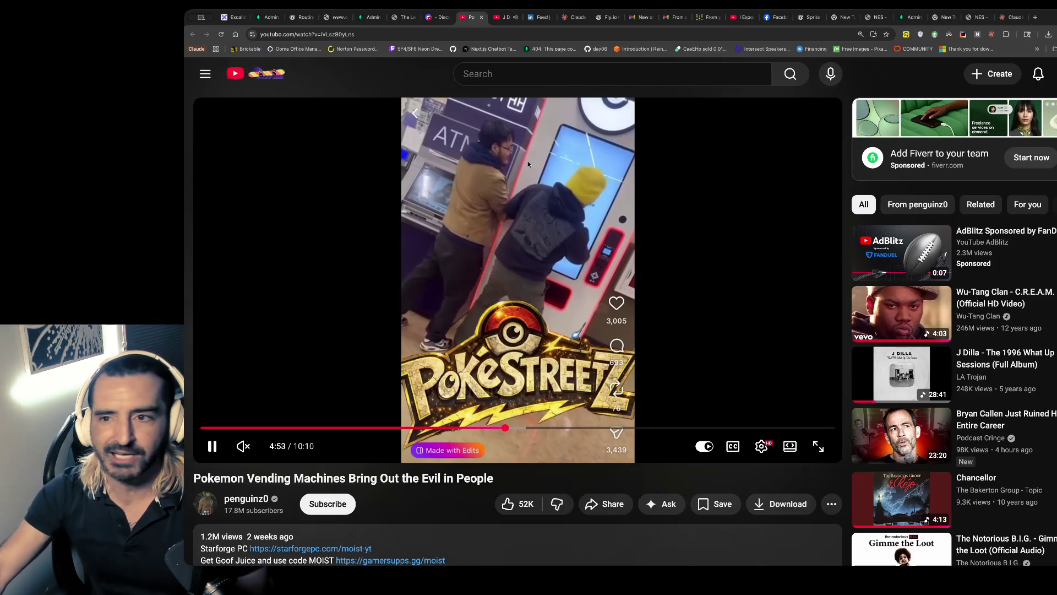
{"action": "key", "text": "space"}
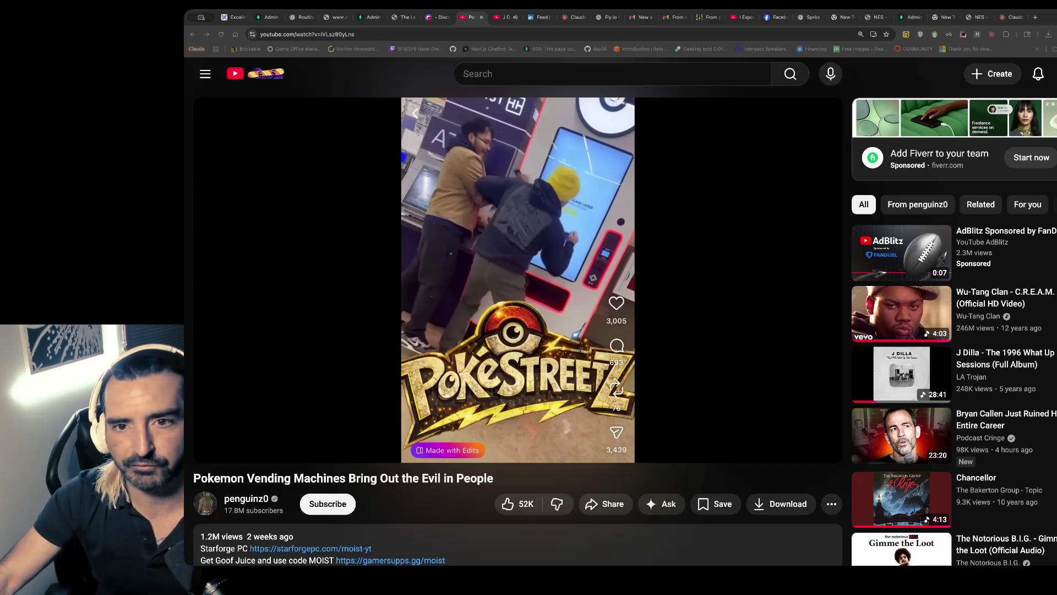
{"action": "left_click", "coordinate": [442, 18]}
- Open the lounge-bar Pokémon photo full size and zoom in on the Mega Evolution and Phantasmal Flames boxes
{"action": "scroll", "coordinate": [663, 240], "scroll_direction": "up", "scroll_amount": 10}
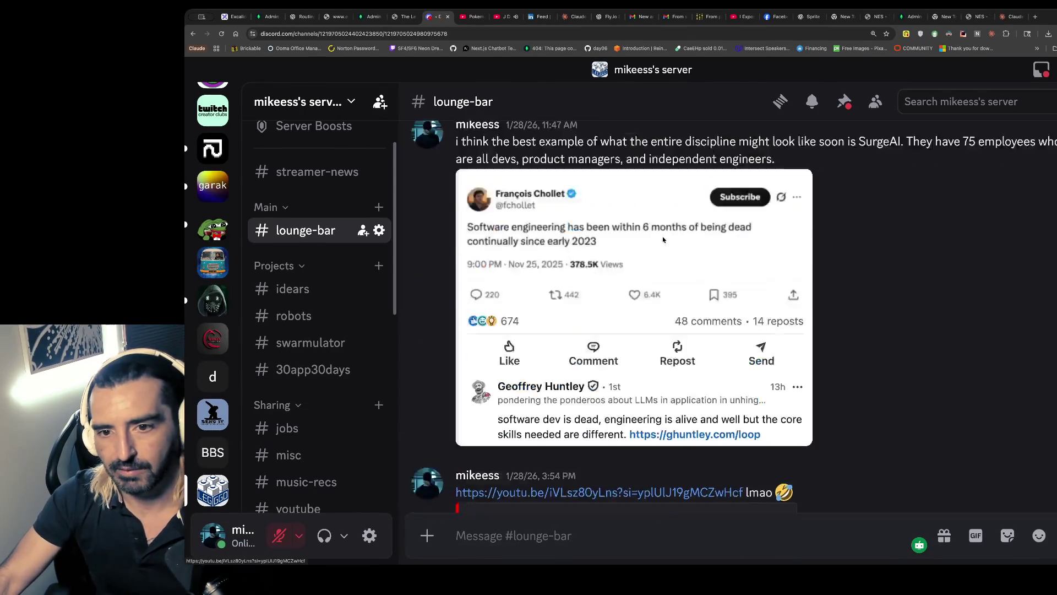
{"action": "scroll", "coordinate": [663, 239], "scroll_direction": "up", "scroll_amount": 10}
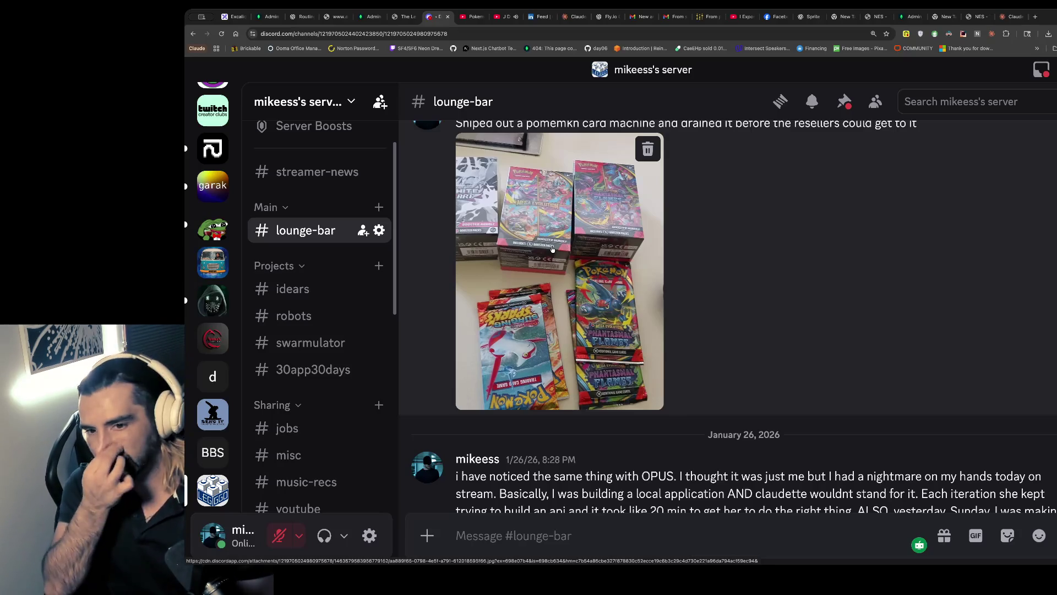
{"action": "left_click", "coordinate": [552, 249]}
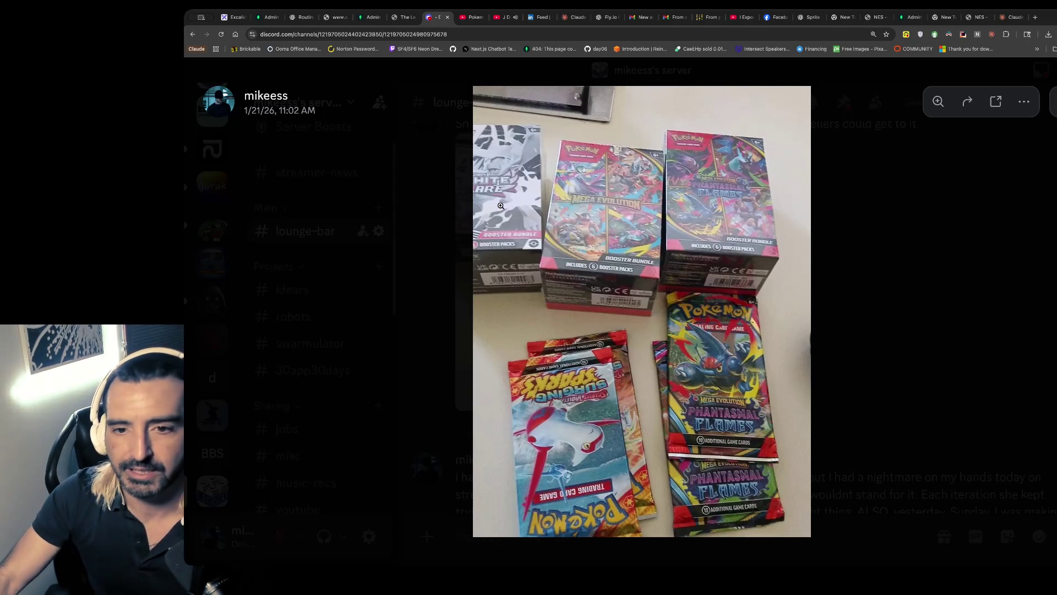
{"action": "left_click", "coordinate": [501, 205]}
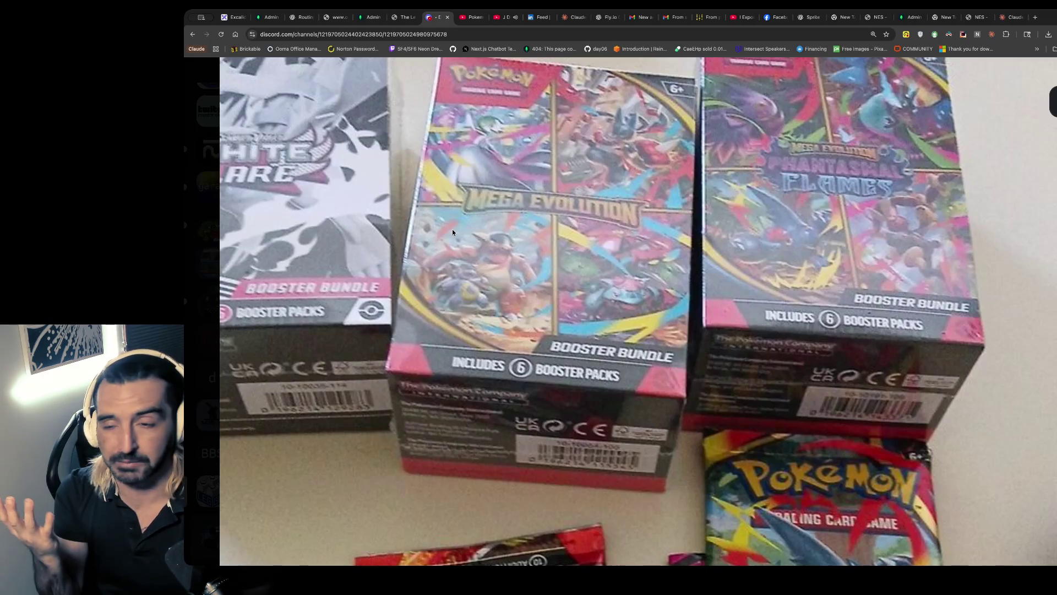
{"action": "left_click", "coordinate": [497, 17]}
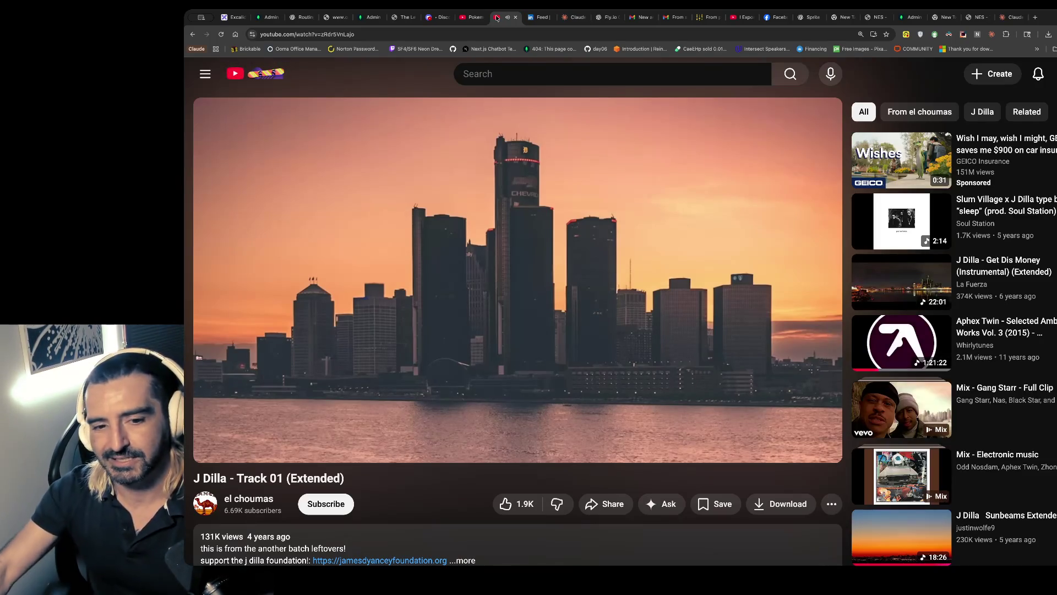
- Leave the J Dilla Track 01 (Extended) video and return to the enlarged Pokémon photo in Discord
{"action": "left_click", "coordinate": [438, 18]}
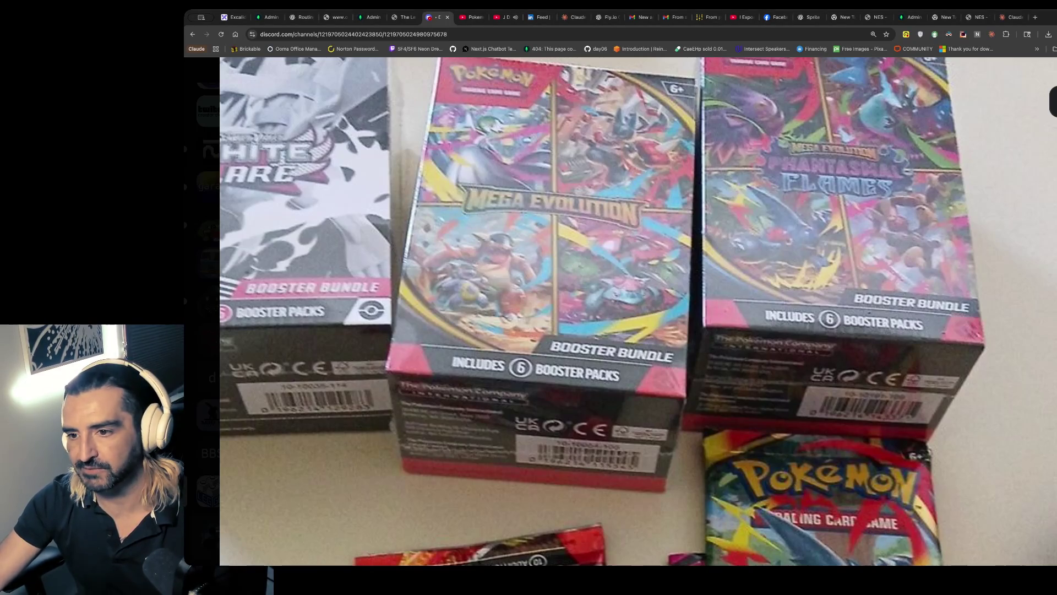
- Close the full-size booster photo and go back to the Excalidraw to-do board with the cron notes
{"action": "key", "text": "Escape"}
{"action": "scroll", "coordinate": [745, 306], "scroll_direction": "down", "scroll_amount": 8}
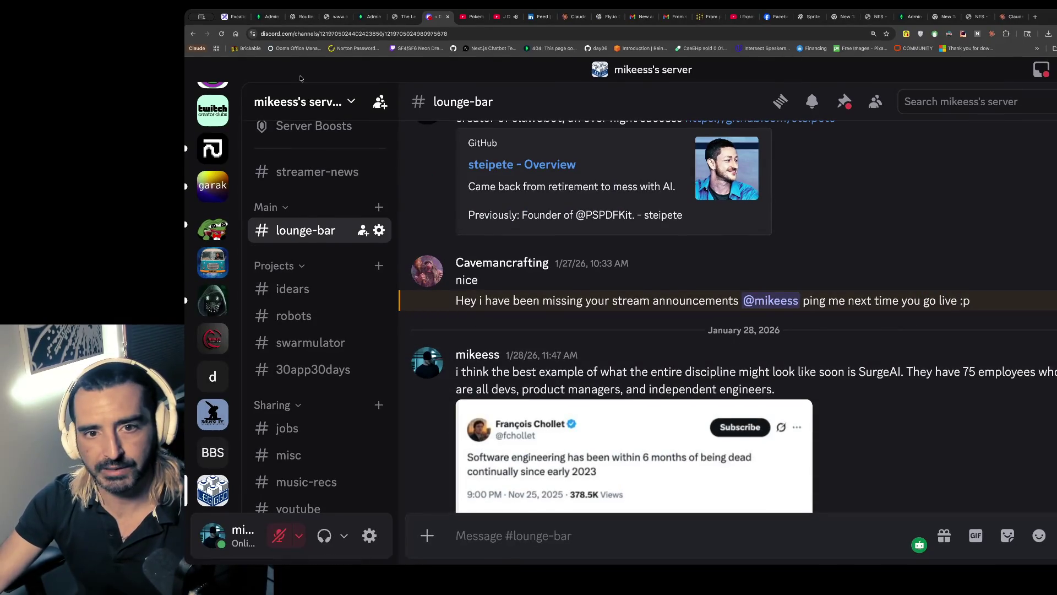
{"action": "left_click", "coordinate": [232, 16]}
{"action": "scroll", "coordinate": [521, 204], "scroll_direction": "down", "scroll_amount": 1}
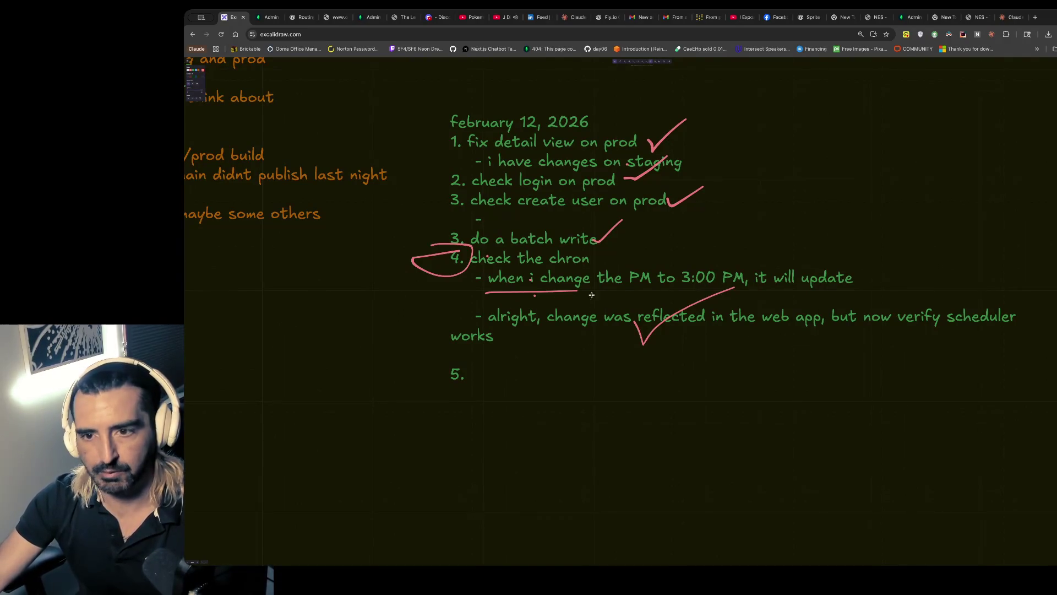
- Under item 4, add the line '- AT 3 pm, the chron should go off'
{"action": "double_click", "coordinate": [518, 325]}
{"action": "left_click", "coordinate": [506, 332]}
{"action": "key", "text": "Return"}
{"action": "type", "text": "- "}
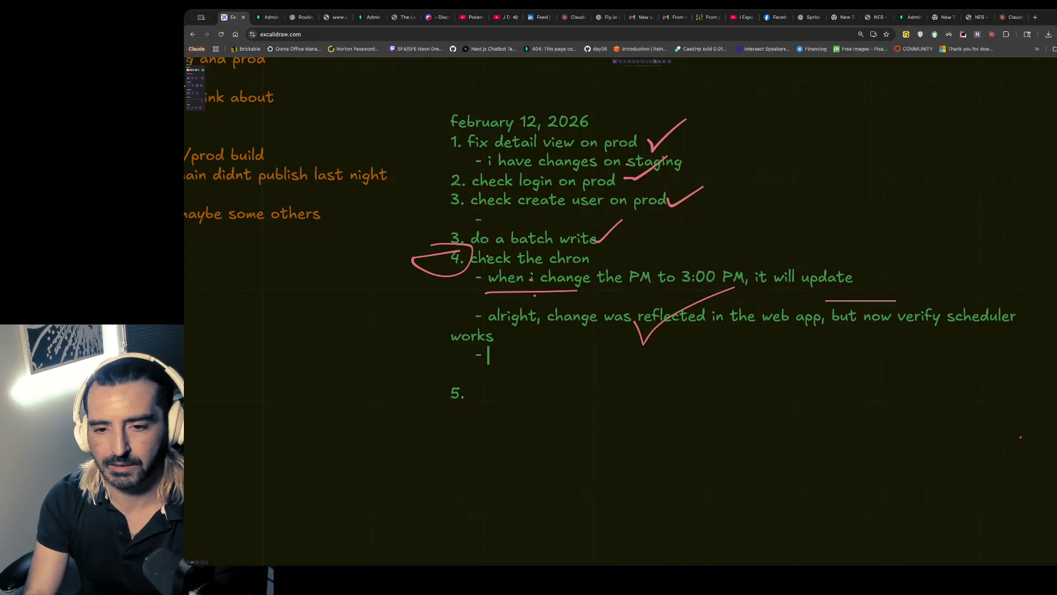
{"action": "type", "text": "t"}
{"action": "key", "text": "BackSpace"}
{"action": "type", "text": "AT 3 pm, the chron should go off"}
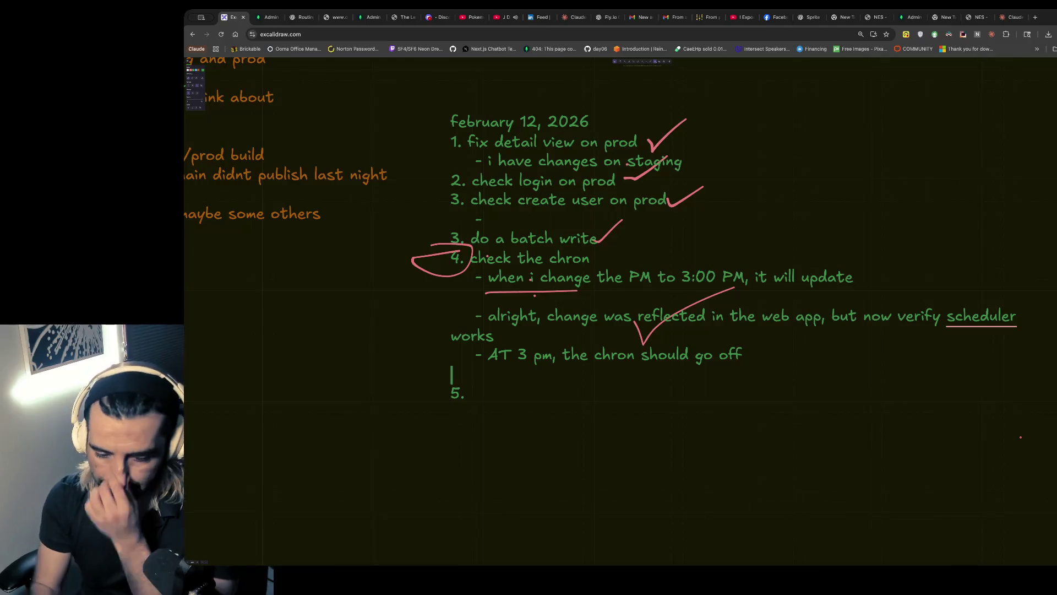
{"action": "key", "text": "Return"}
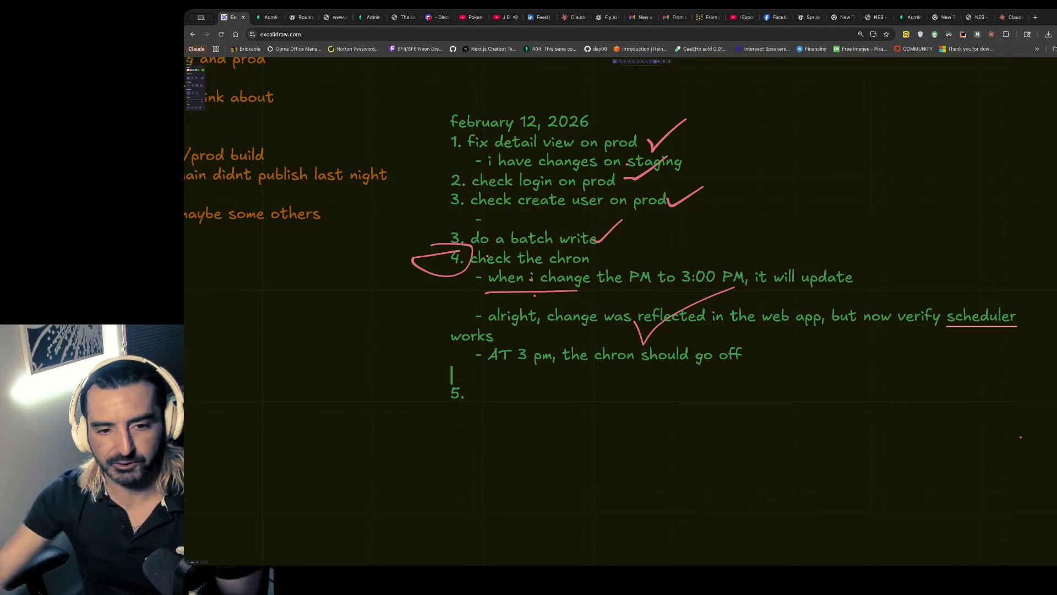
{"action": "key", "text": "Escape"}
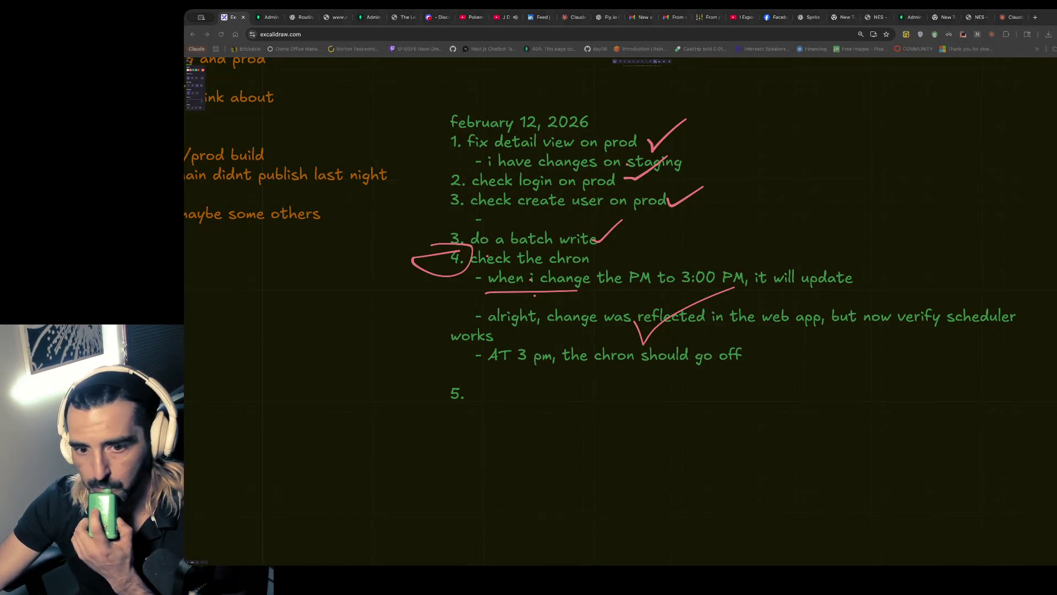
- Add item 5, 'Zelda on a ralph loop', at the end of the list
{"action": "double_click", "coordinate": [478, 390]}
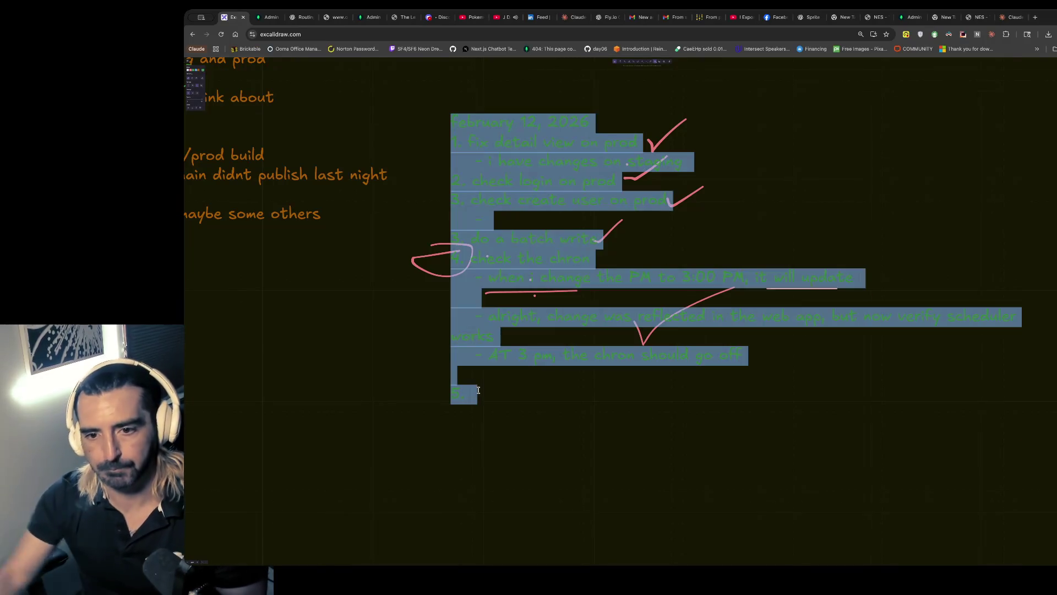
{"action": "key", "text": "Escape"}
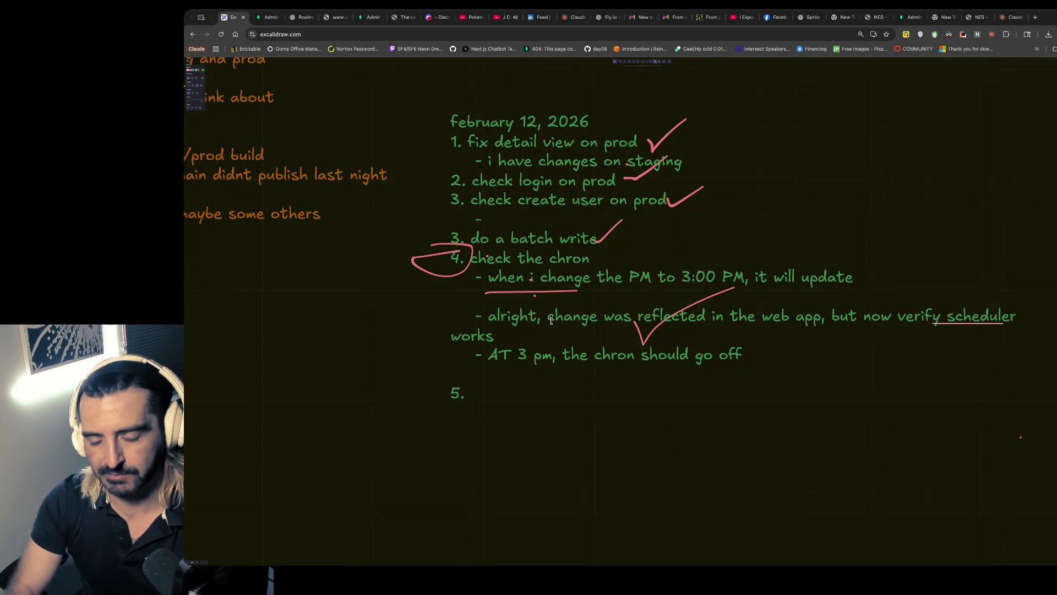
{"action": "type", "text": "Zelda on a ralph loop"}
{"action": "key", "text": "Return"}
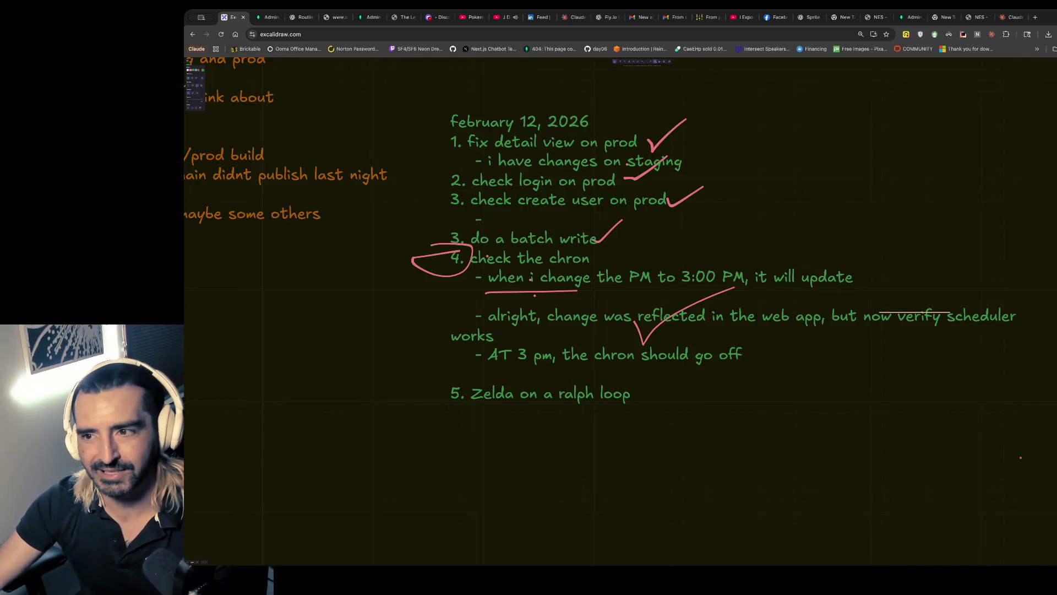
- Glance over the new tab, the Zelda sprite sheet and the Zelda game before returning to the notes
{"action": "left_click", "coordinate": [942, 18]}
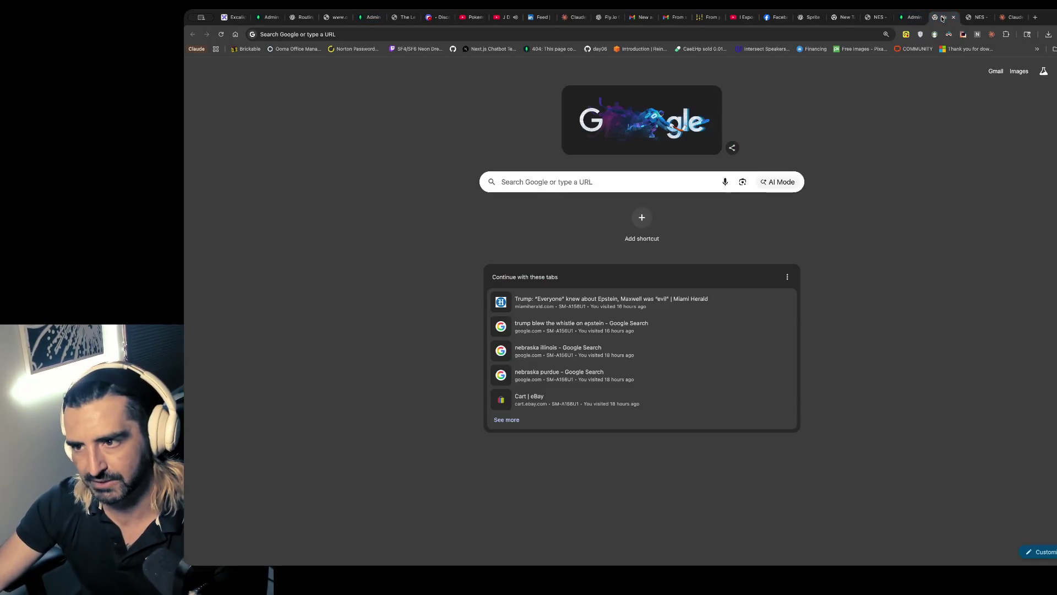
{"action": "left_click", "coordinate": [977, 17]}
{"action": "left_click", "coordinate": [406, 17]}
{"action": "left_click", "coordinate": [224, 18]}
- Under item 5, add the sub-point '- goal is to ship the game at ralphzelda.xyz'
{"action": "double_click", "coordinate": [549, 366]}
{"action": "left_click", "coordinate": [639, 394]}
{"action": "key", "text": "Return"}
{"action": "type", "text": "- goal is to ship the game at ralphzelda."}
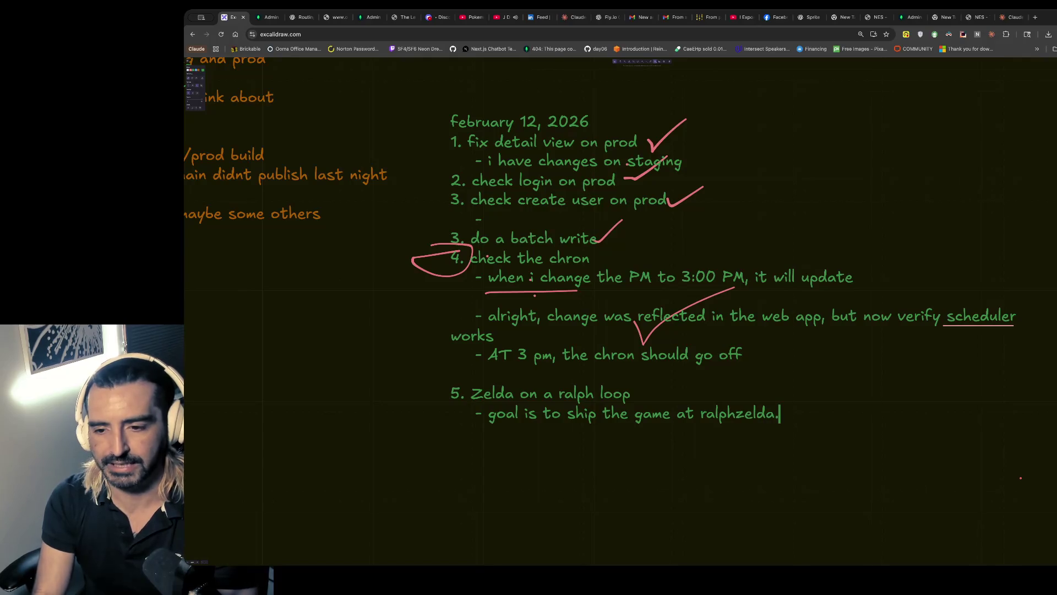
{"action": "type", "text": "xytz"}
{"action": "type", "text": "buy"}
{"action": "type", "text": "urday"}
- Search Google for namecheap in a new tab and open the Namecheap site
{"action": "key", "text": "Return"}
{"action": "key", "text": "ctrl+t"}
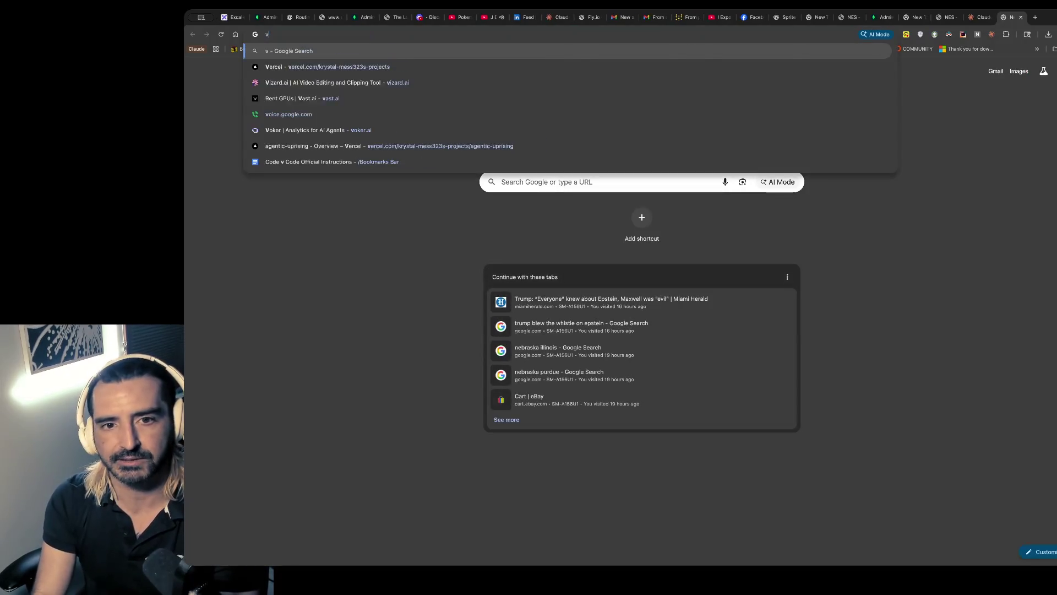
{"action": "type", "text": "namecheap"}
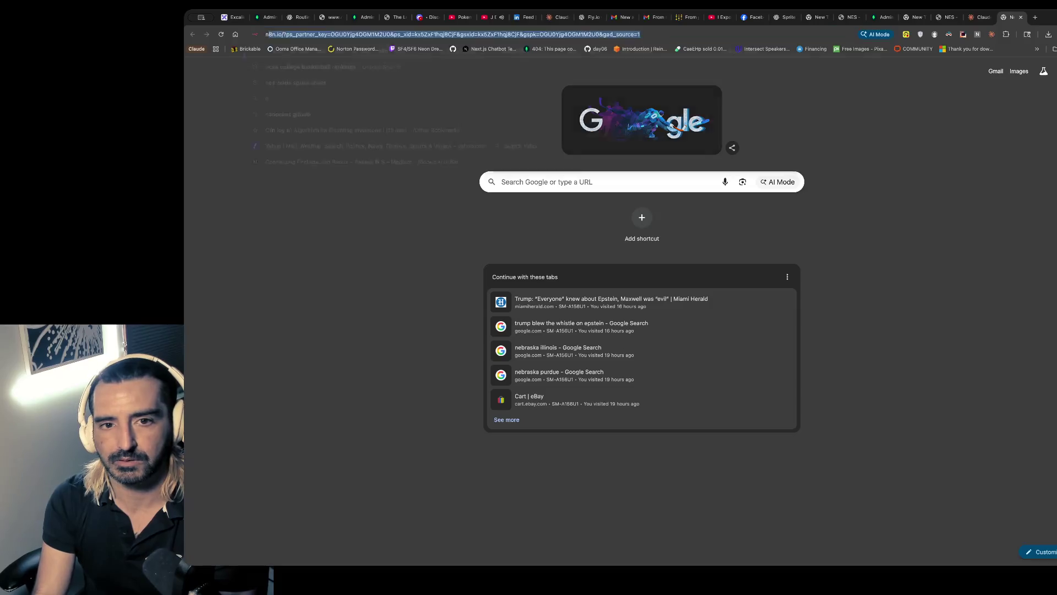
{"action": "key", "text": "Return"}
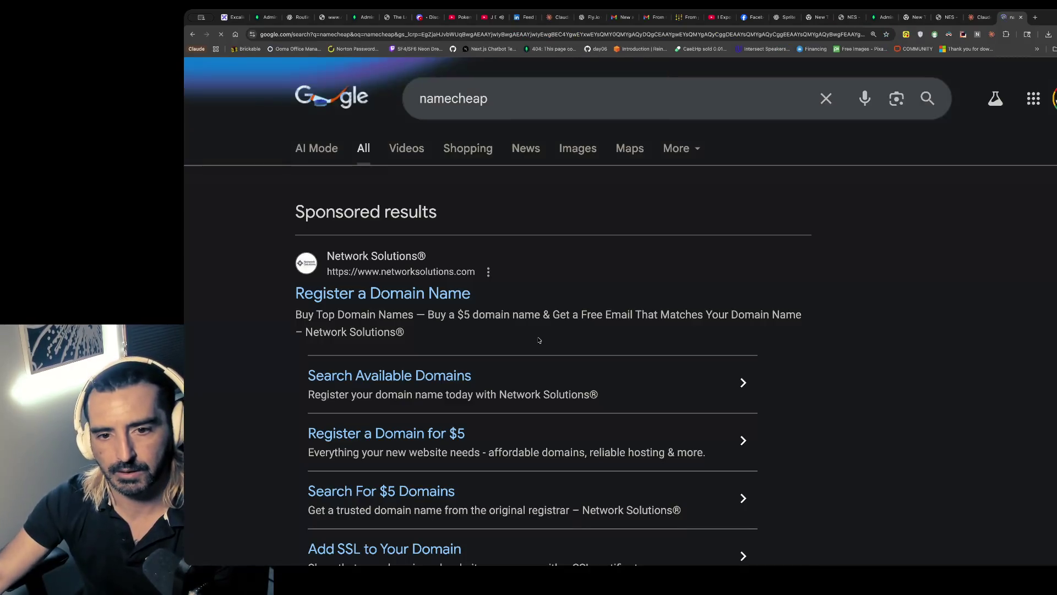
{"action": "scroll", "coordinate": [405, 427], "scroll_direction": "down", "scroll_amount": 7}
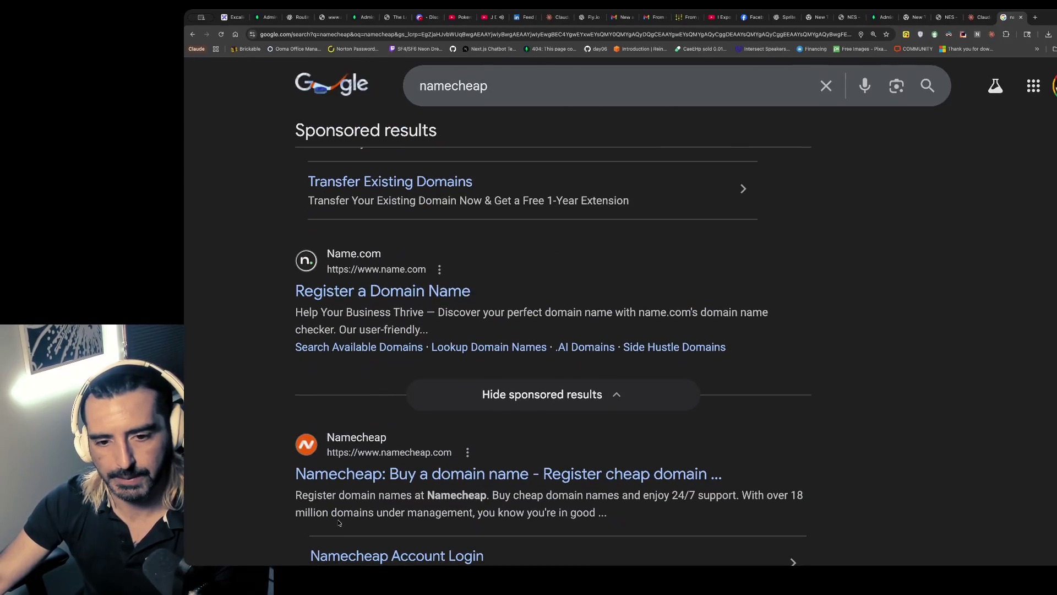
{"action": "left_click", "coordinate": [485, 474], "text": "super"}
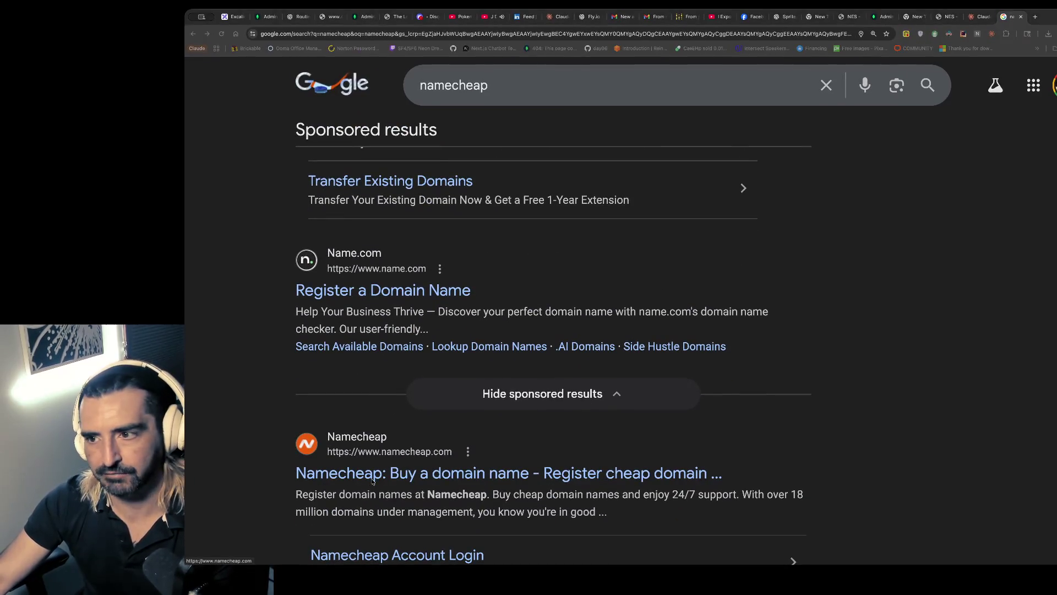
- Search Namecheap for the zeldawiggum domain and review the results showing zeldawiggum.com available
{"action": "left_click", "coordinate": [291, 25]}
{"action": "type", "text": "zeldawiggum"}
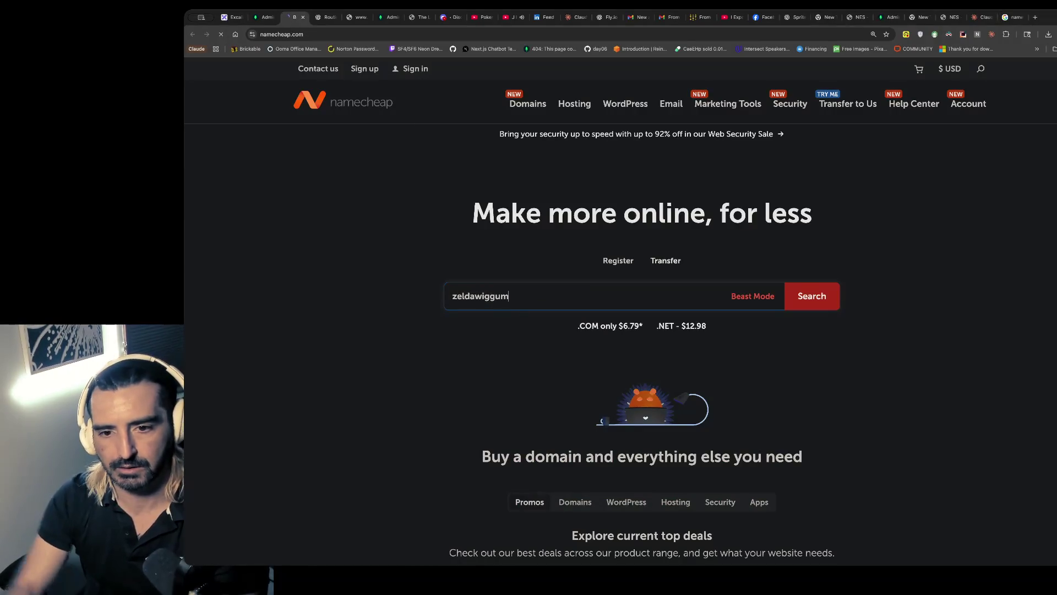
{"action": "key", "text": "Return"}
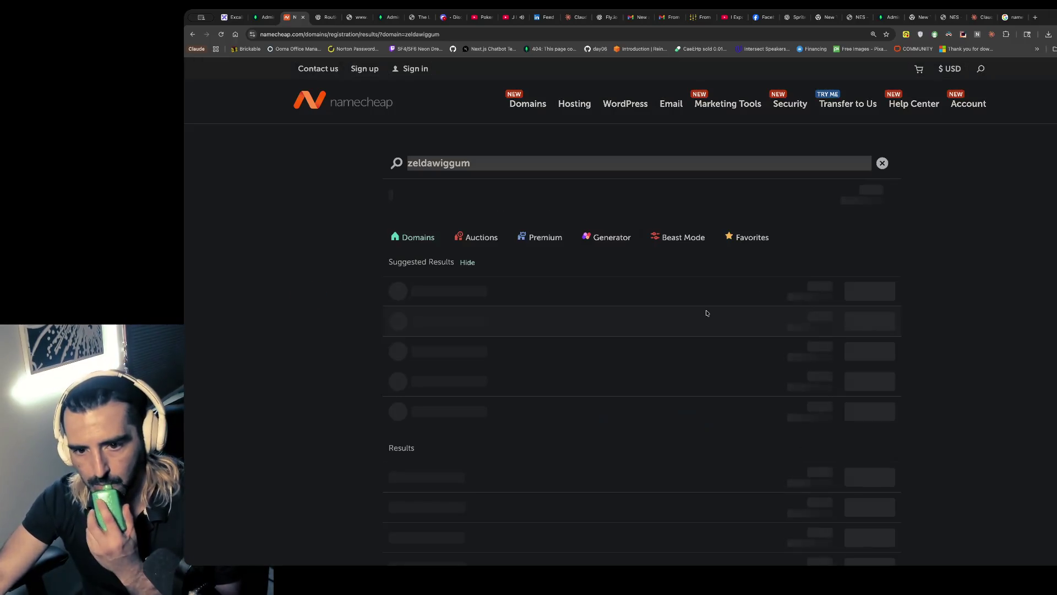
{"action": "scroll", "coordinate": [707, 312], "scroll_direction": "down", "scroll_amount": 2}
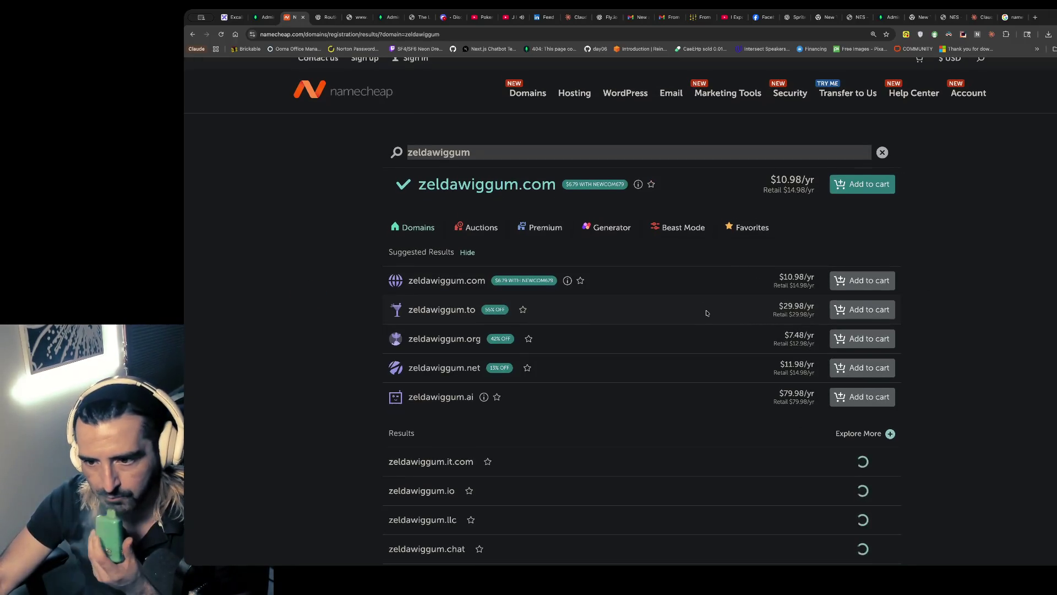
{"action": "scroll", "coordinate": [706, 313], "scroll_direction": "down", "scroll_amount": 5}
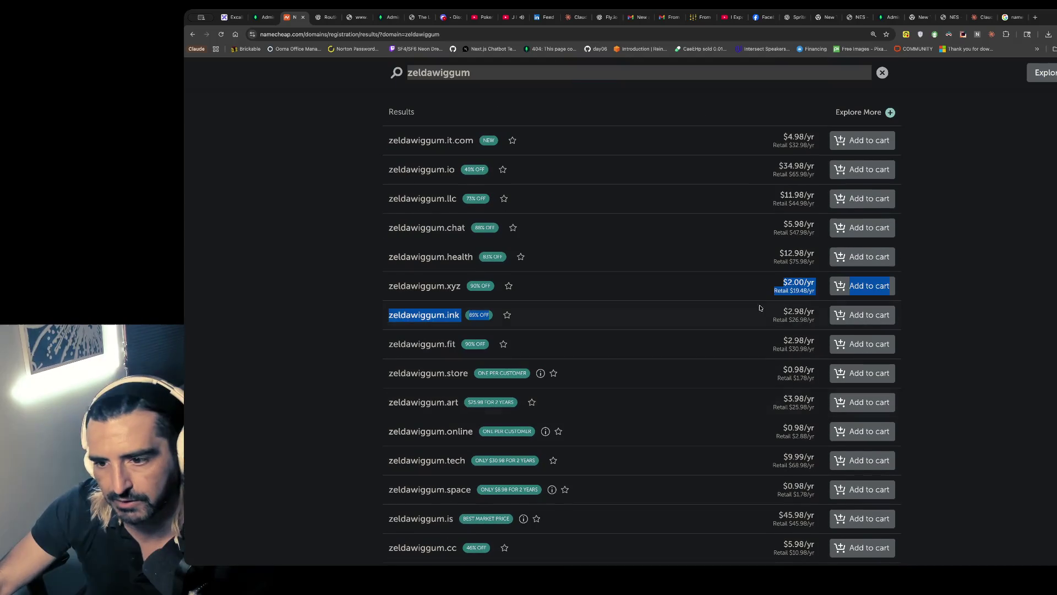
{"action": "scroll", "coordinate": [633, 220], "scroll_direction": "up", "scroll_amount": 7}
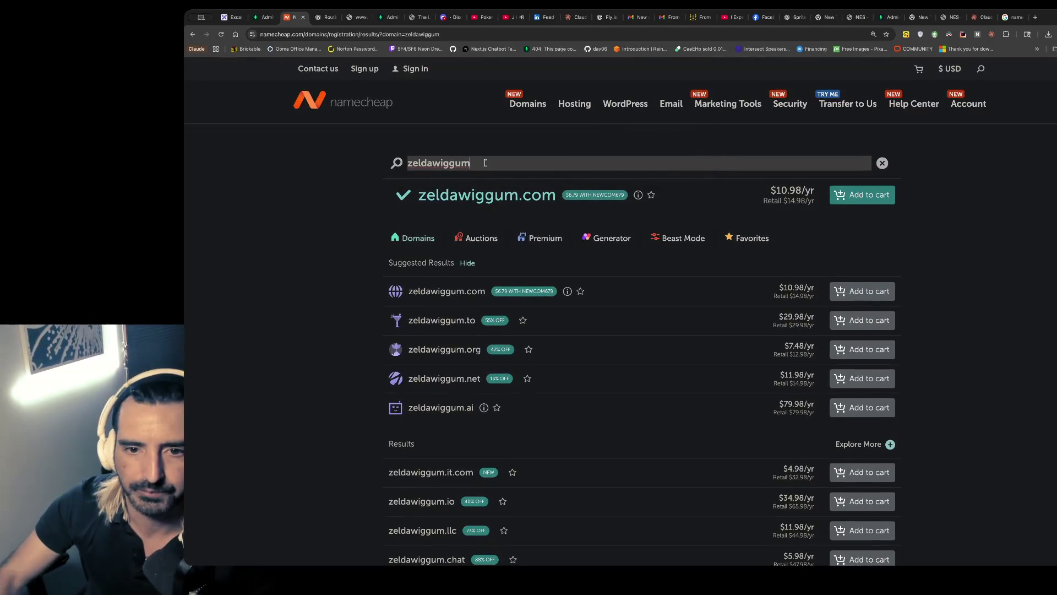
- Clear the domain search and load chatgpt.com in a new tab
{"action": "double_click", "coordinate": [485, 163]}
{"action": "type", "text": "ze"}
{"action": "key", "text": "BackSpace"}
{"action": "key", "text": "BackSpace"}
{"action": "type", "text": "chat"}
{"action": "key", "text": "ctrl+t"}
{"action": "type", "text": "chatgpt.com"}
{"action": "key", "text": "Return"}
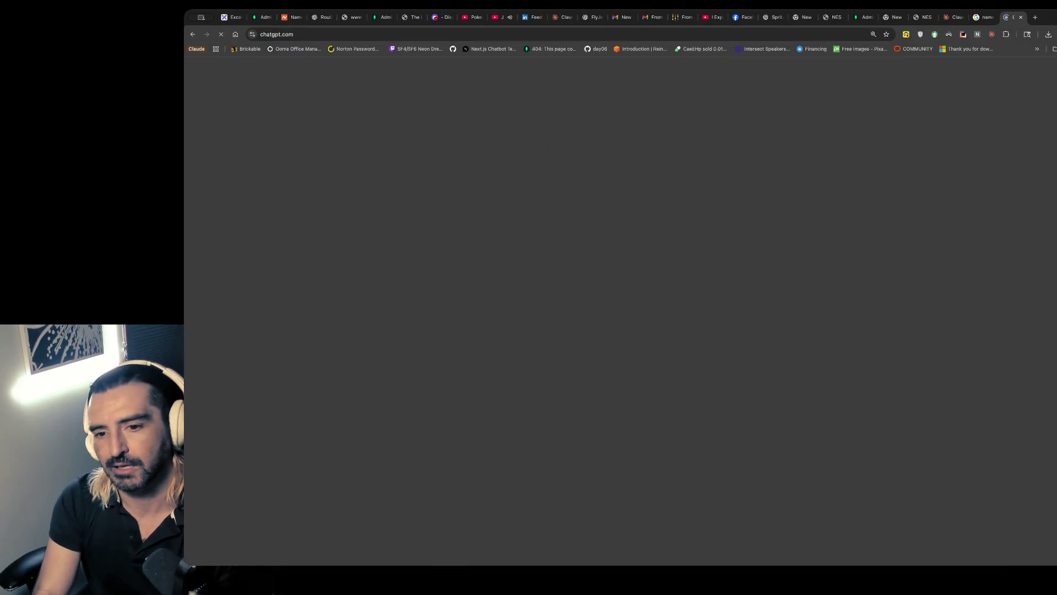
- Ask ChatGPT for clever names for the Legend of Zelda NES TypeScript website
{"action": "type", "text": "th"}
{"action": "type", "text": "ink of a clevr name for my w"}
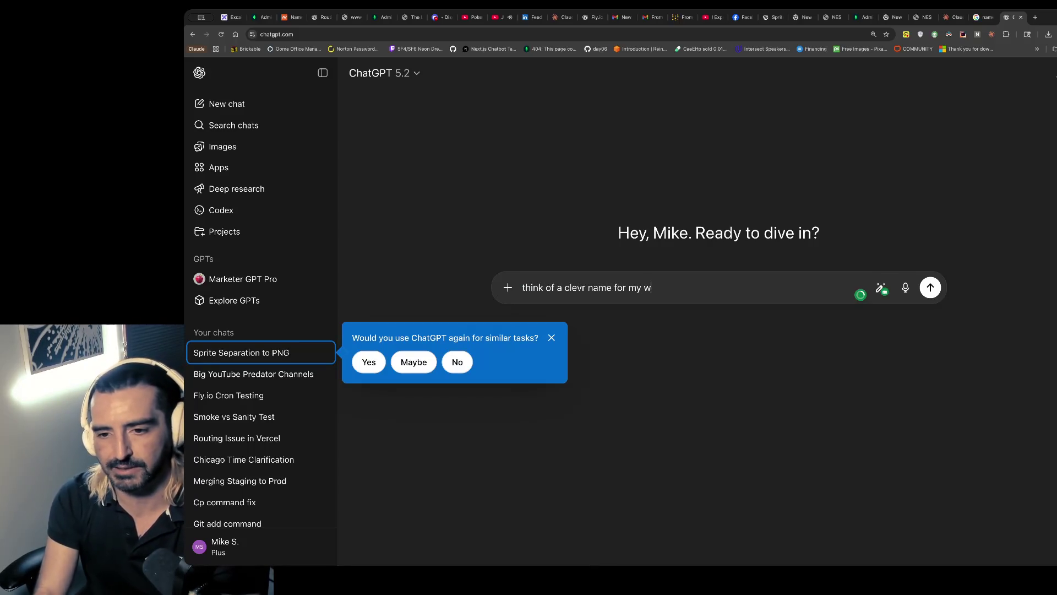
{"action": "type", "text": "ebsite which is"}
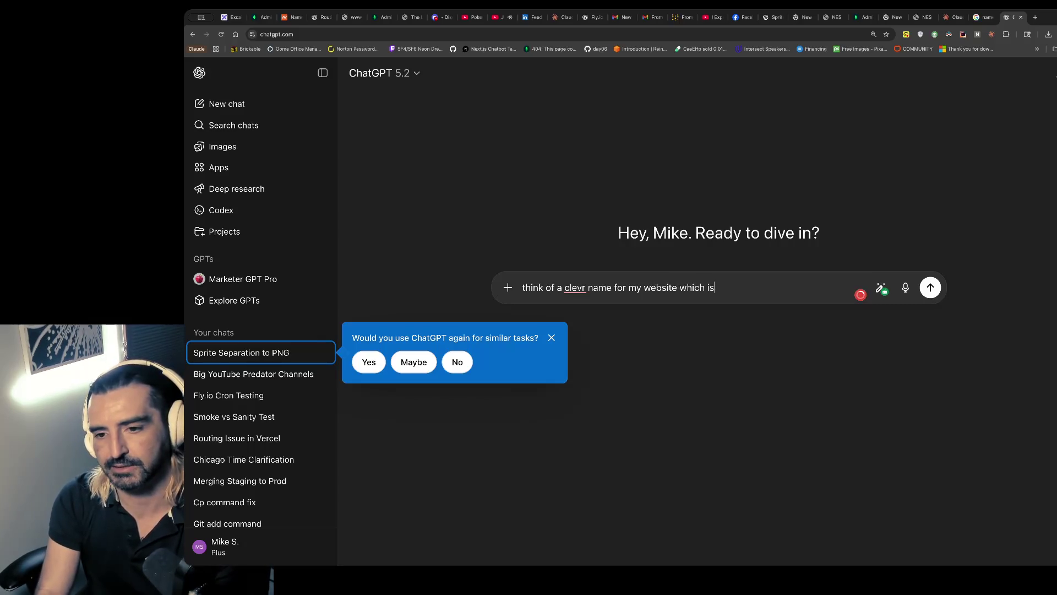
{"action": "type", "text": " the legend of zelda"}
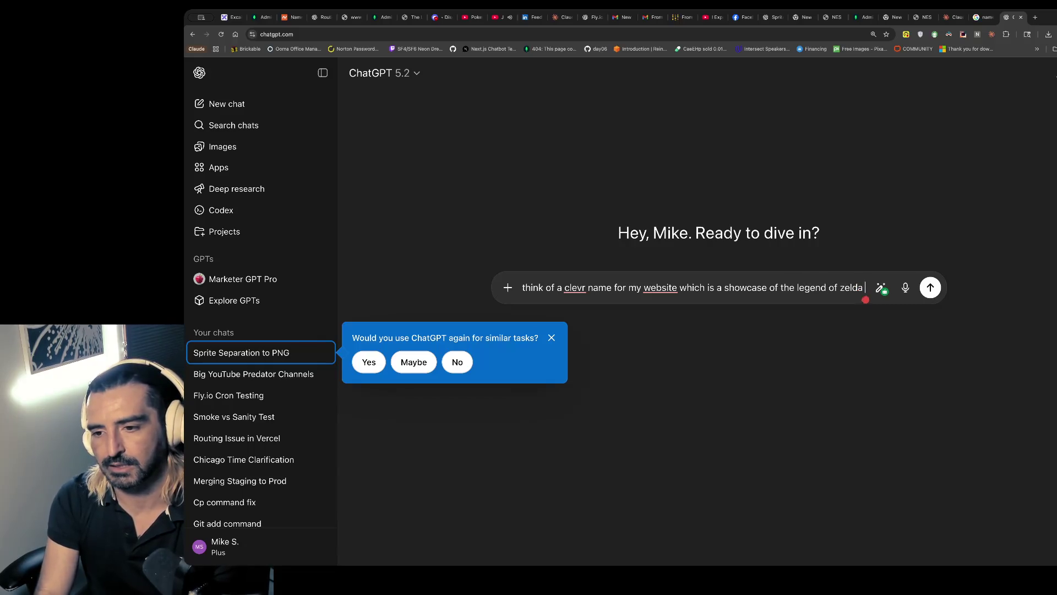
{"action": "type", "text": "nes typescri"}
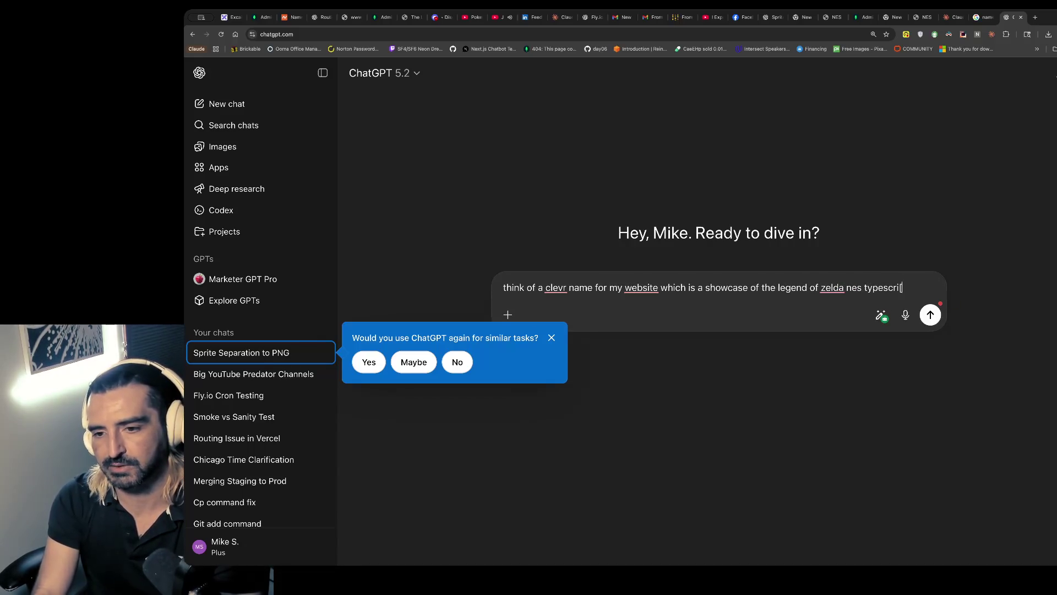
{"action": "type", "text": "n"}
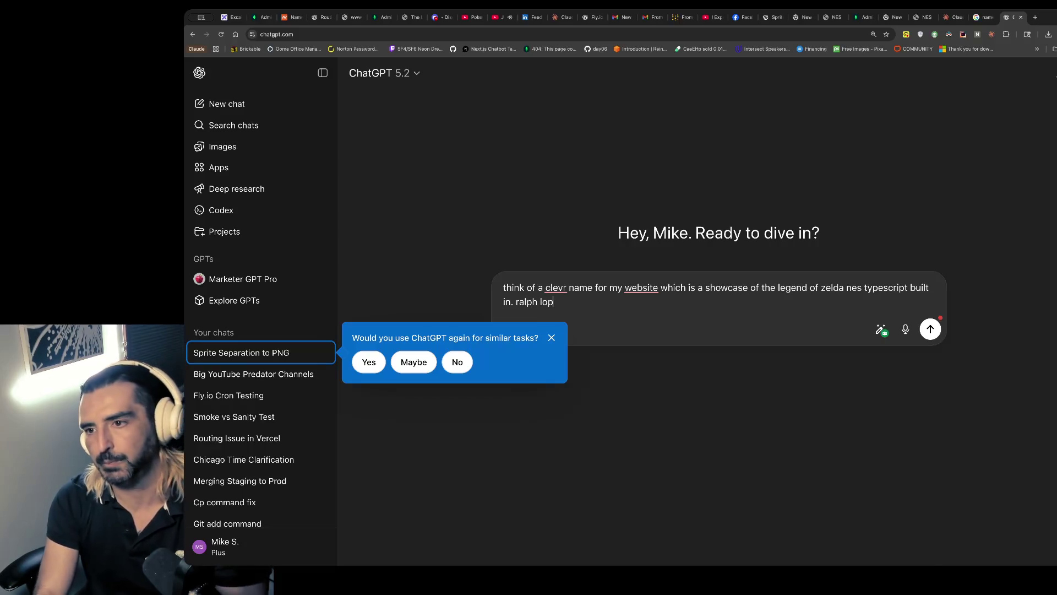
{"action": "key", "text": "Return"}
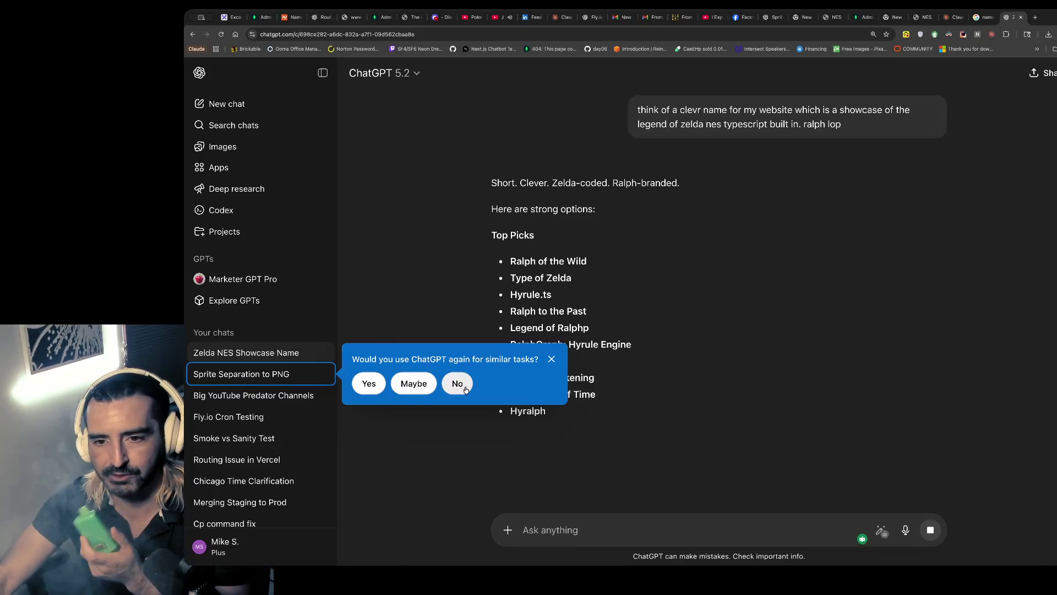
{"action": "left_click", "coordinate": [465, 389]}
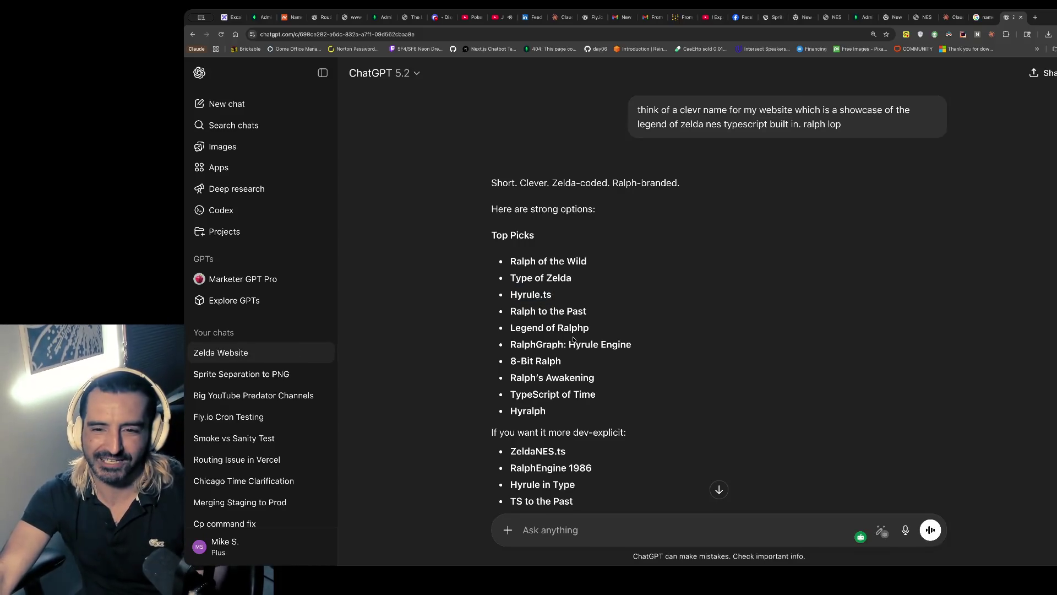
- Review the suggestions, highlighting Ralph to the Past, RalphGraph: Hyrule Engine and TypeScript of Time
{"action": "scroll", "coordinate": [574, 340], "scroll_direction": "down", "scroll_amount": 1}
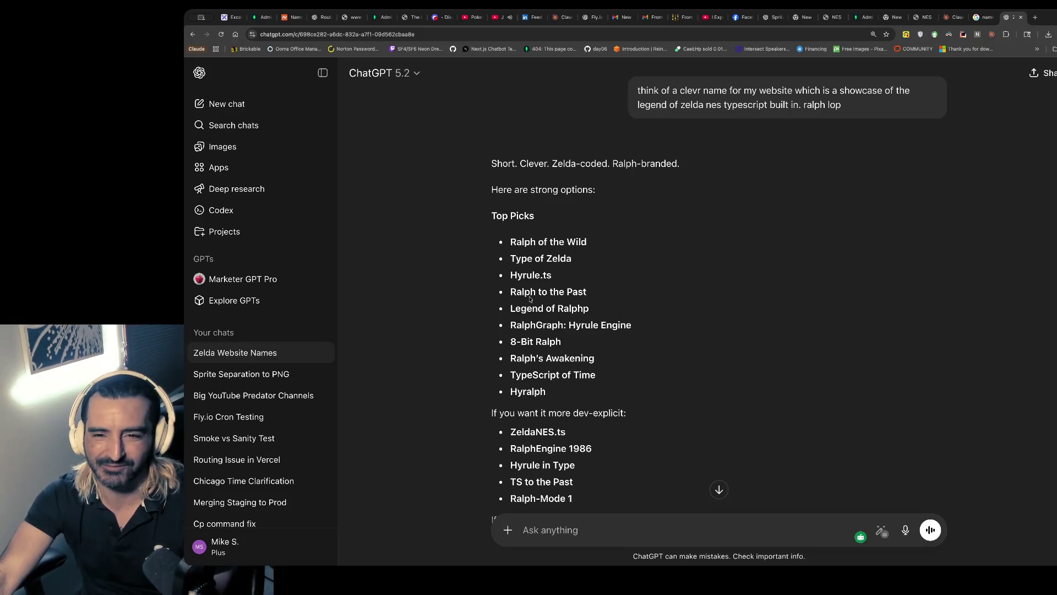
{"action": "left_click_drag", "start_coordinate": [516, 292], "coordinate": [518, 305]}
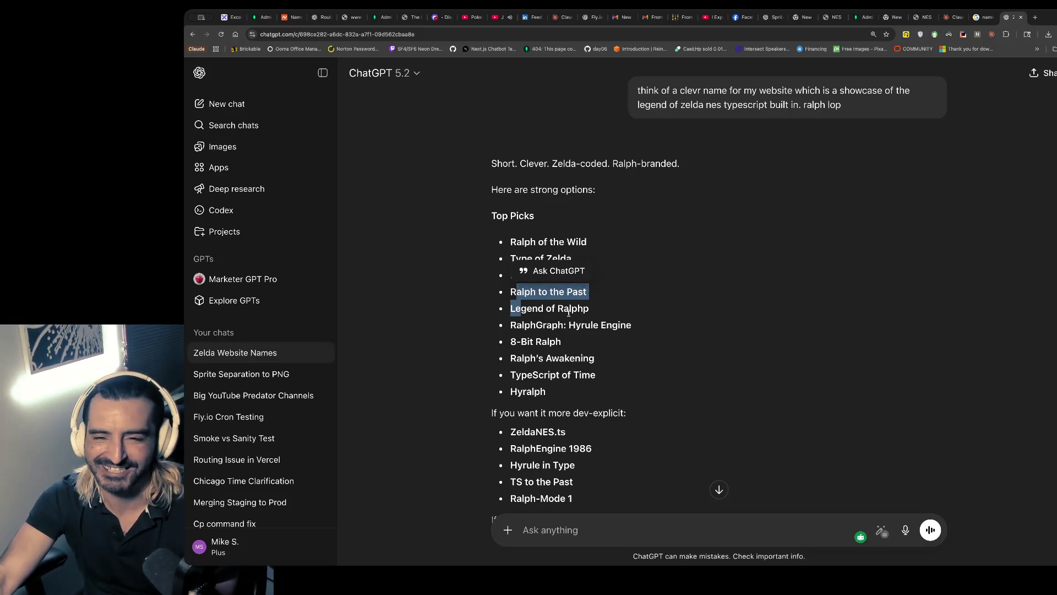
{"action": "left_click", "coordinate": [552, 320]}
{"action": "left_click_drag", "start_coordinate": [534, 320], "coordinate": [534, 342]}
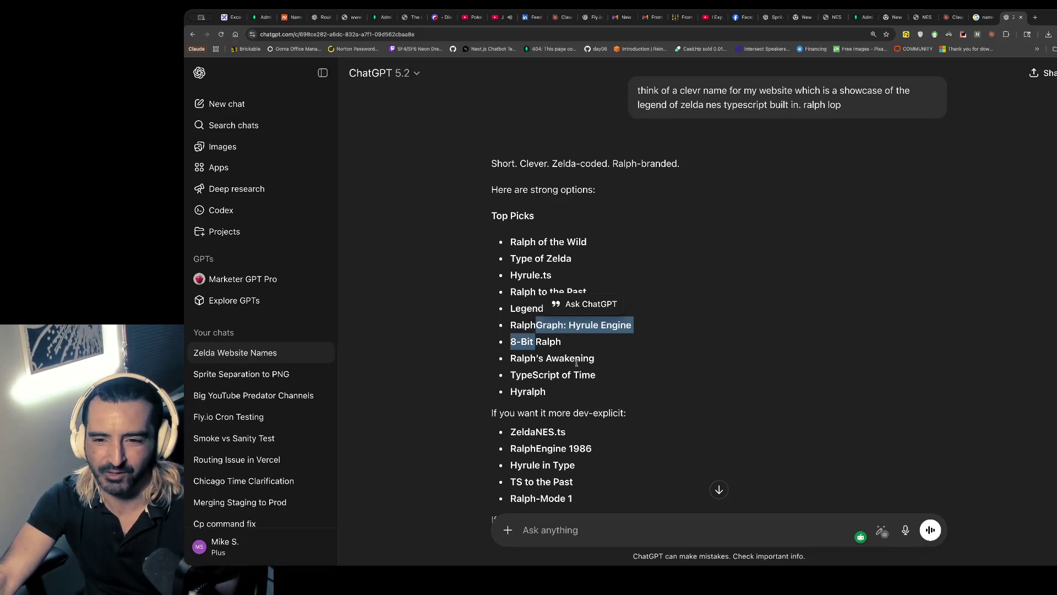
{"action": "scroll", "coordinate": [576, 363], "scroll_direction": "down", "scroll_amount": 1}
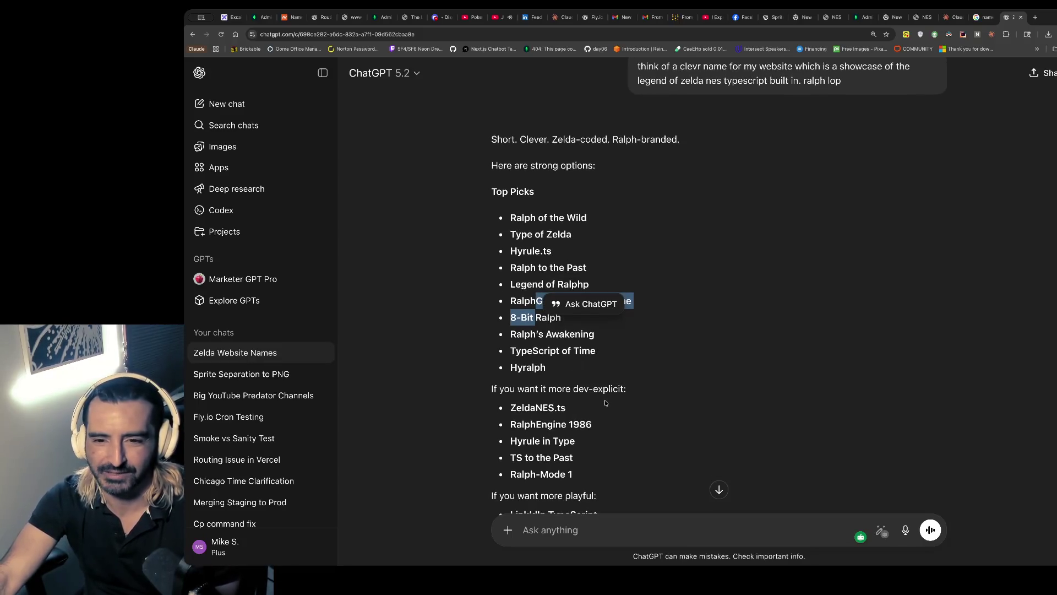
{"action": "scroll", "coordinate": [604, 403], "scroll_direction": "down", "scroll_amount": 1}
{"action": "left_click", "coordinate": [579, 346]}
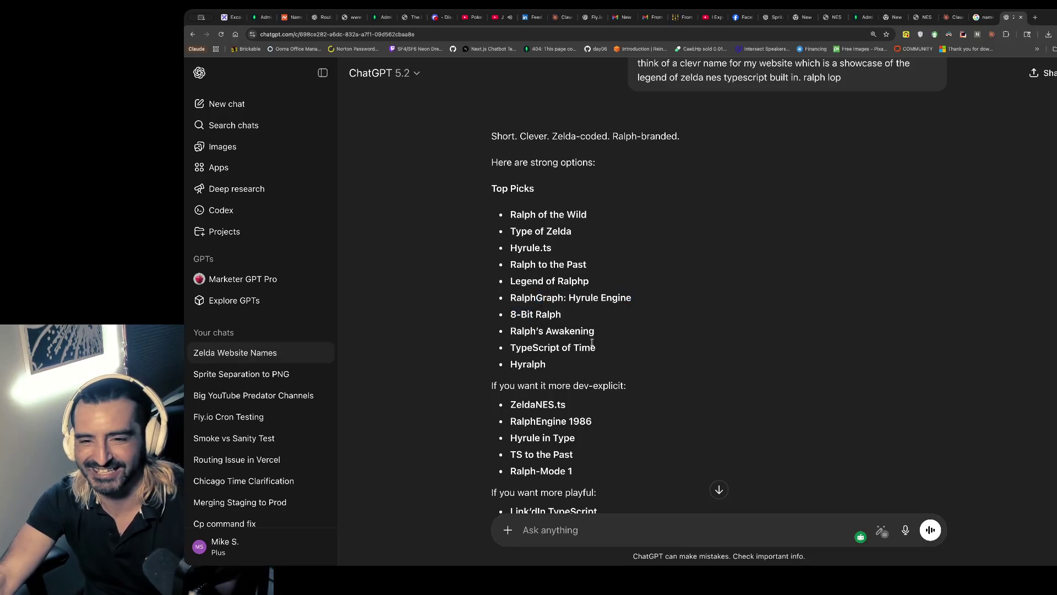
{"action": "left_click_drag", "start_coordinate": [596, 347], "coordinate": [486, 348]}
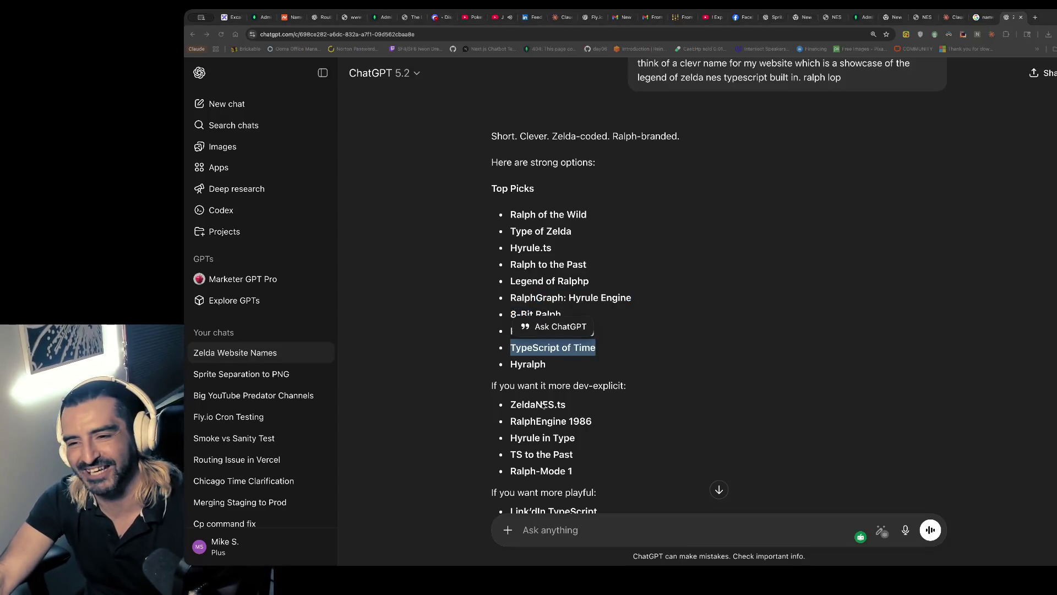
{"action": "scroll", "coordinate": [643, 372], "scroll_direction": "down", "scroll_amount": 2}
{"action": "scroll", "coordinate": [643, 371], "scroll_direction": "up", "scroll_amount": 1}
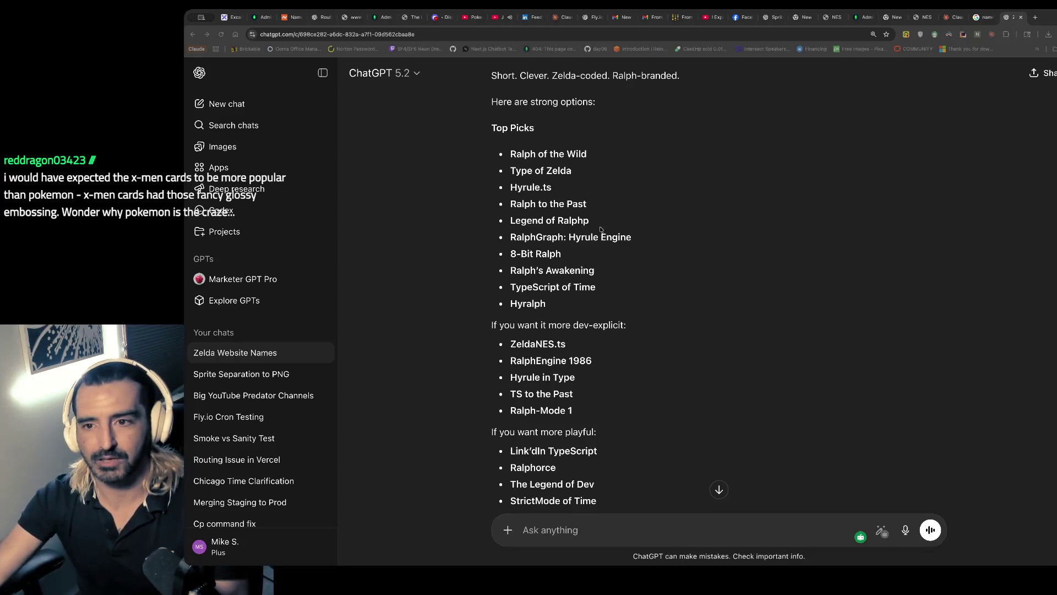
{"action": "key", "text": "ctrl+t"}
- Load ChatGPT and ask it about '90s xmen cards'
{"action": "type", "text": "ch"}
{"action": "key", "text": "Return"}
{"action": "type", "text": "90s xmen car"}
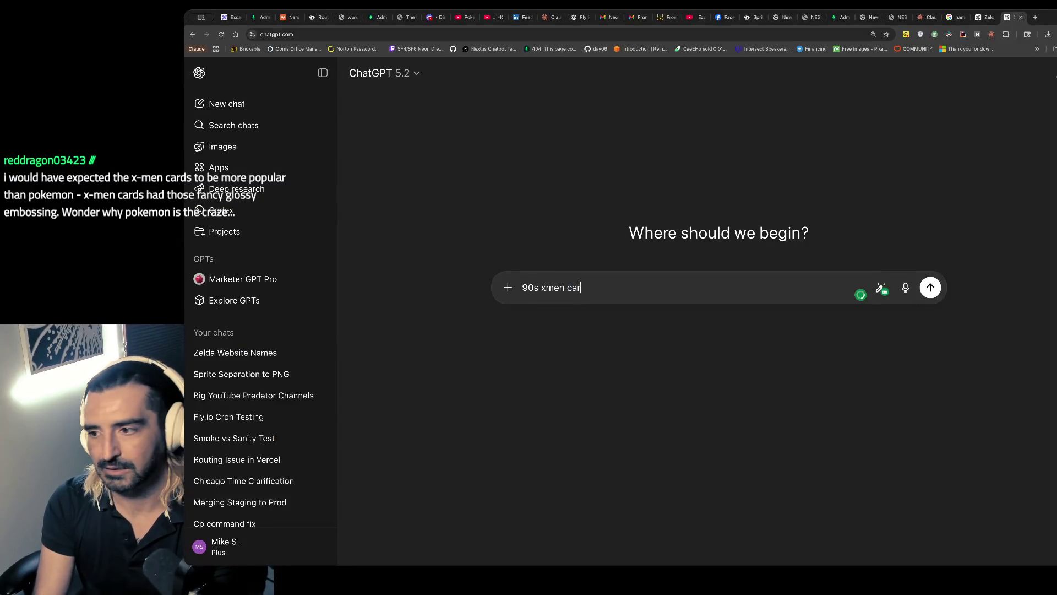
{"action": "type", "text": "ds"}
{"action": "key", "text": "Return"}
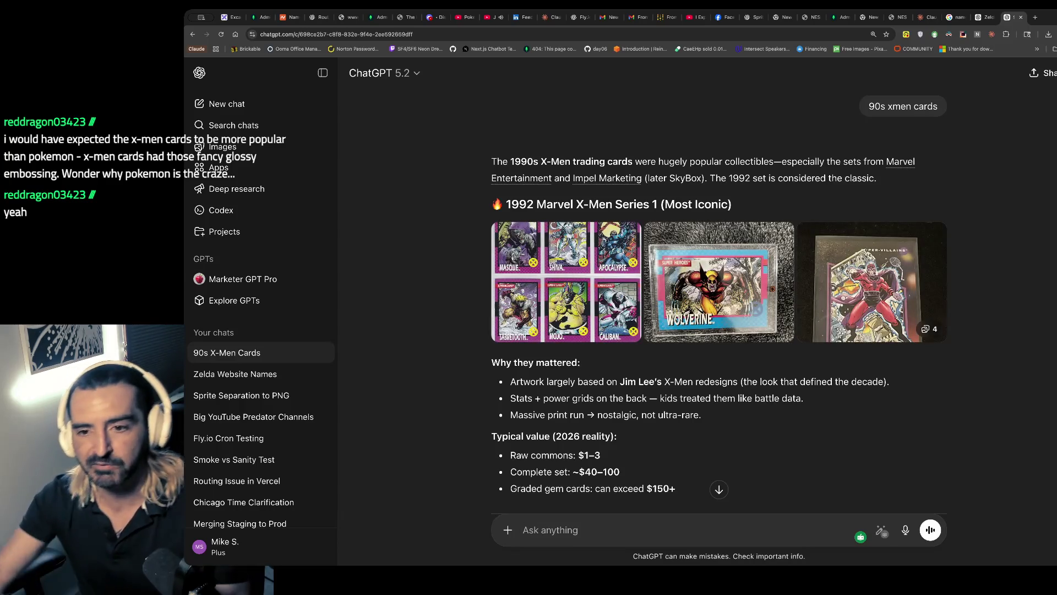
- Read the 1992 X-Men Series 1 card values reply, then start a '1990s xmen se' search in a new tab
{"action": "left_click_drag", "start_coordinate": [569, 208], "coordinate": [570, 215]}
{"action": "left_click", "coordinate": [457, 243]}
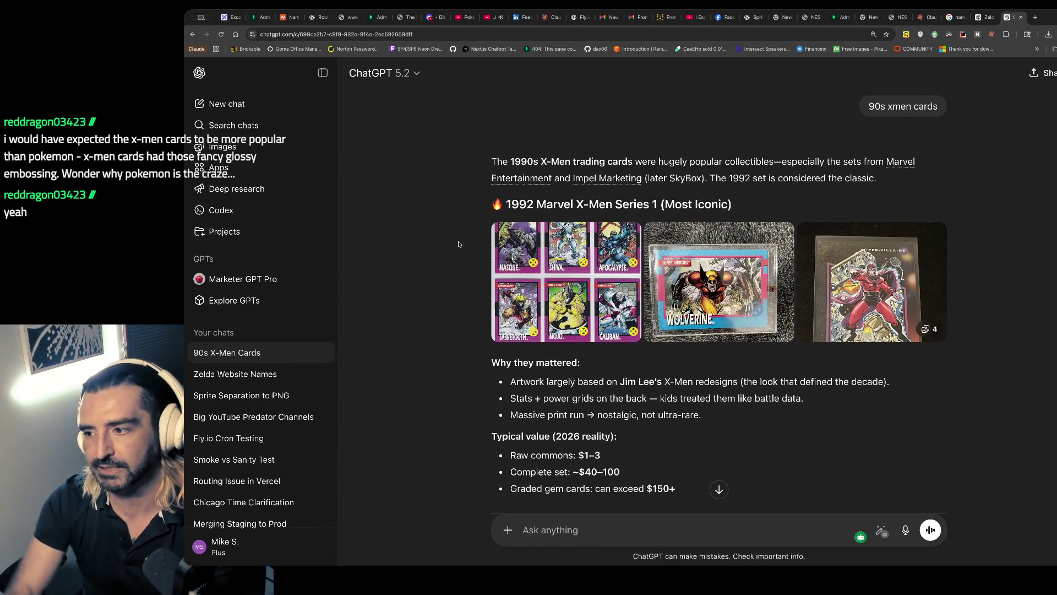
{"action": "key", "text": "ctrl+t"}
{"action": "type", "text": "1990s xmen se"}
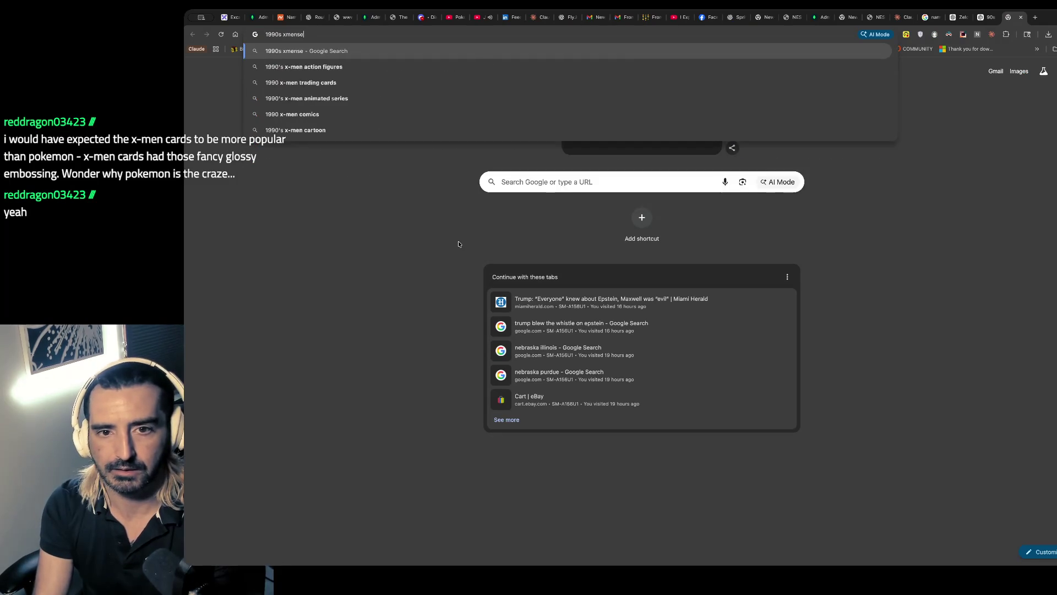
- Search Google for '1990s xmen card sets' and open PriceCharting's Marvel 1992 X-Men Series 1 price guide
{"action": "key", "text": "BackSpace"}
{"action": "key", "text": "BackSpace"}
{"action": "type", "text": "card sets"}
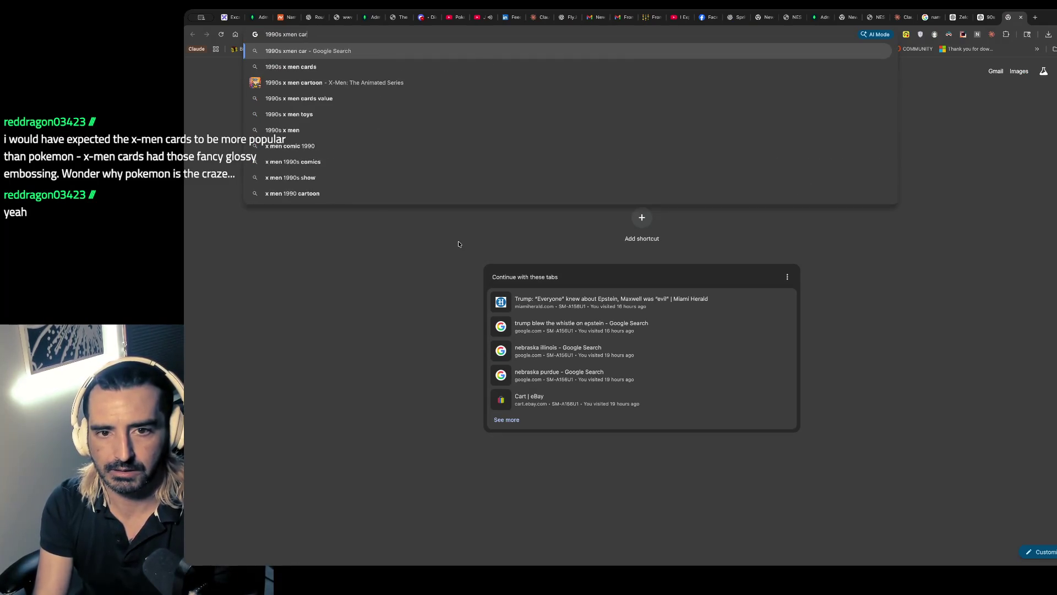
{"action": "key", "text": "Return"}
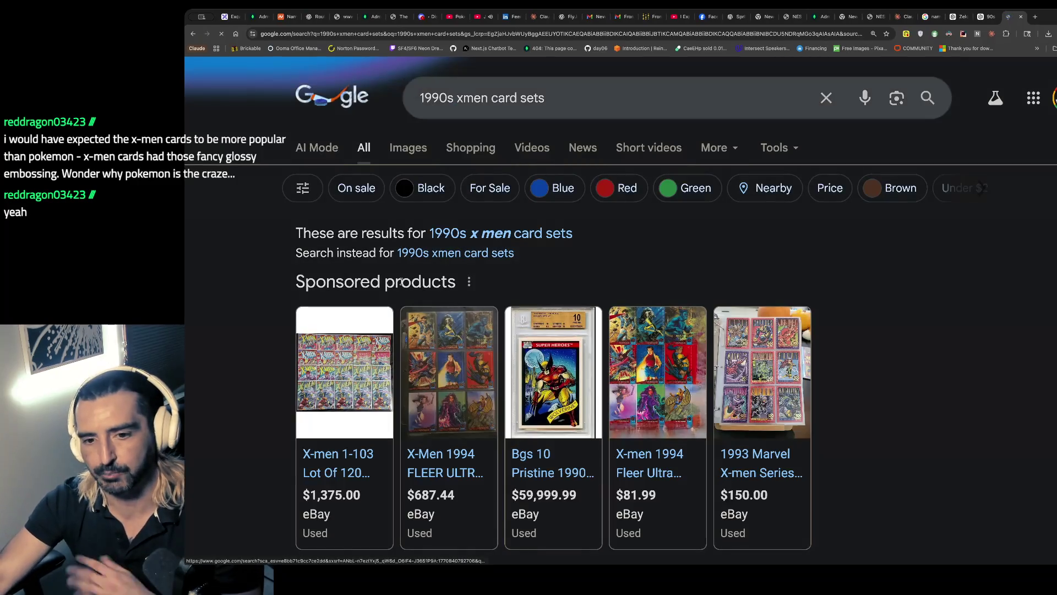
{"action": "scroll", "coordinate": [418, 317], "scroll_direction": "down", "scroll_amount": 2}
{"action": "mouse_move", "coordinate": [564, 246]}
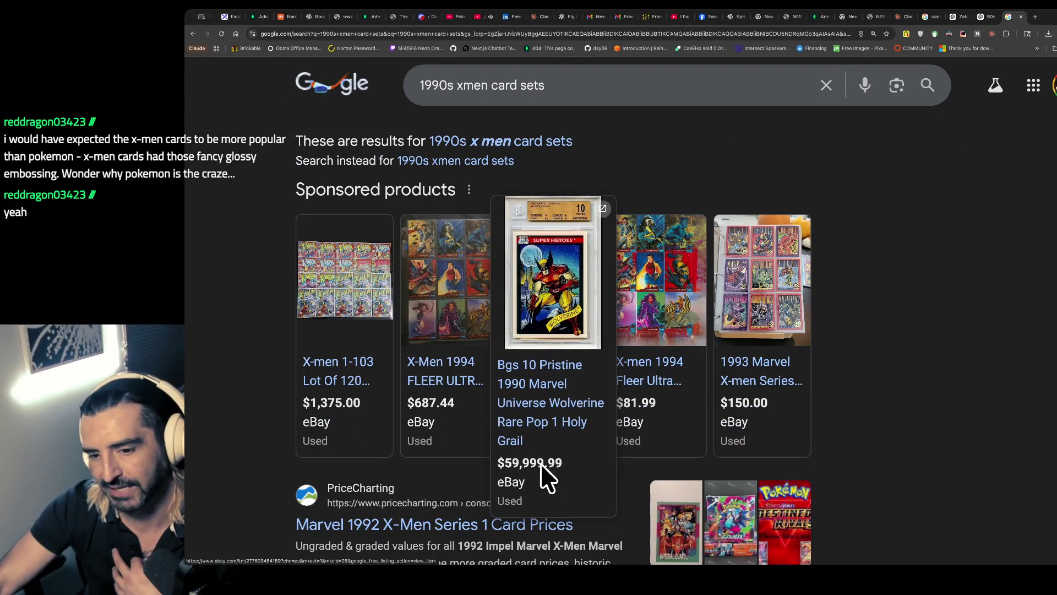
{"action": "scroll", "coordinate": [385, 276], "scroll_direction": "up", "scroll_amount": 2}
{"action": "scroll", "coordinate": [437, 329], "scroll_direction": "down", "scroll_amount": 5}
{"action": "left_click", "coordinate": [438, 333]}
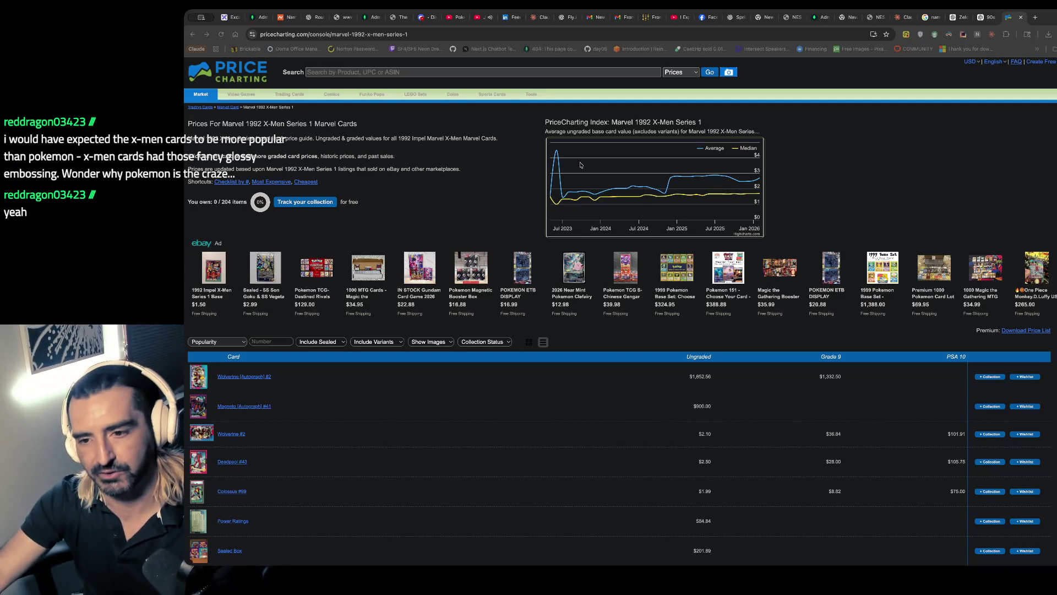
{"action": "key", "text": "ctrl+t"}
- Search 'charizard phantasmal flames' and view the Mega Charizard X ex 125/094 listing at $900.14 on TCGplayer
{"action": "type", "text": "chariza"}
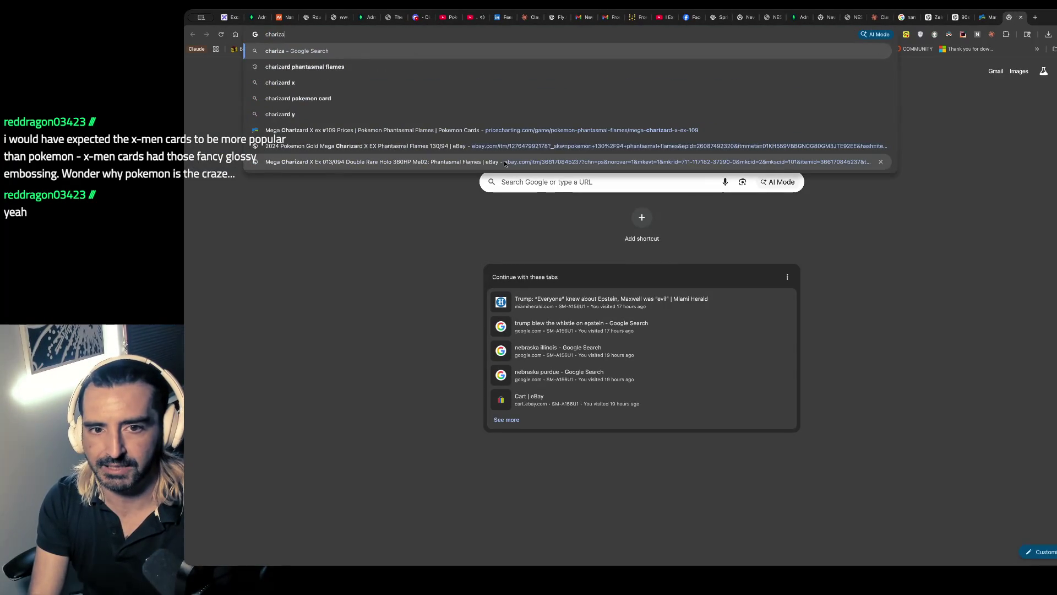
{"action": "key", "text": "Down"}
{"action": "key", "text": "Return"}
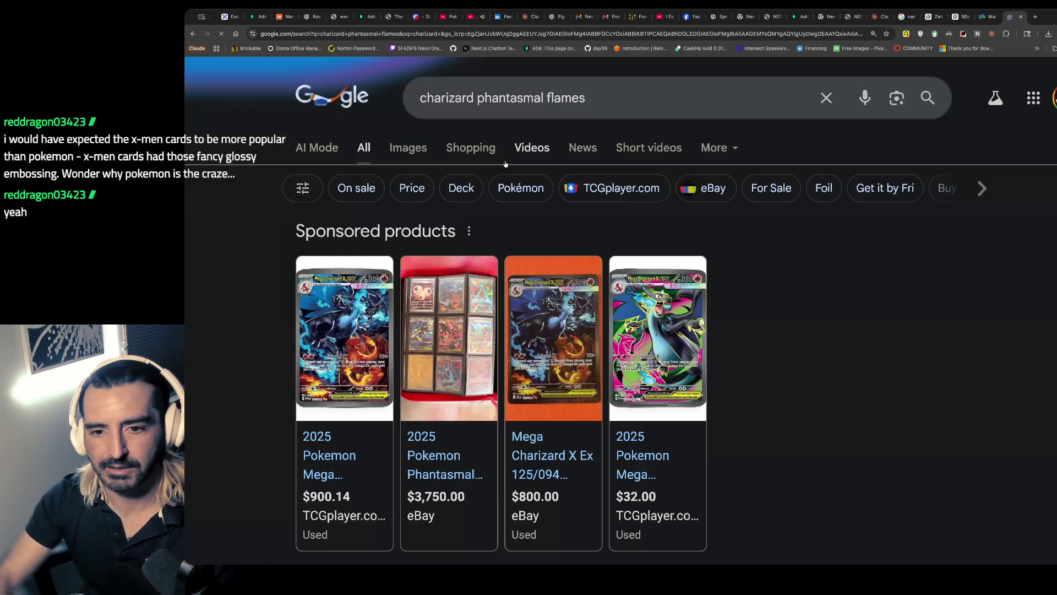
{"action": "left_click", "coordinate": [346, 404]}
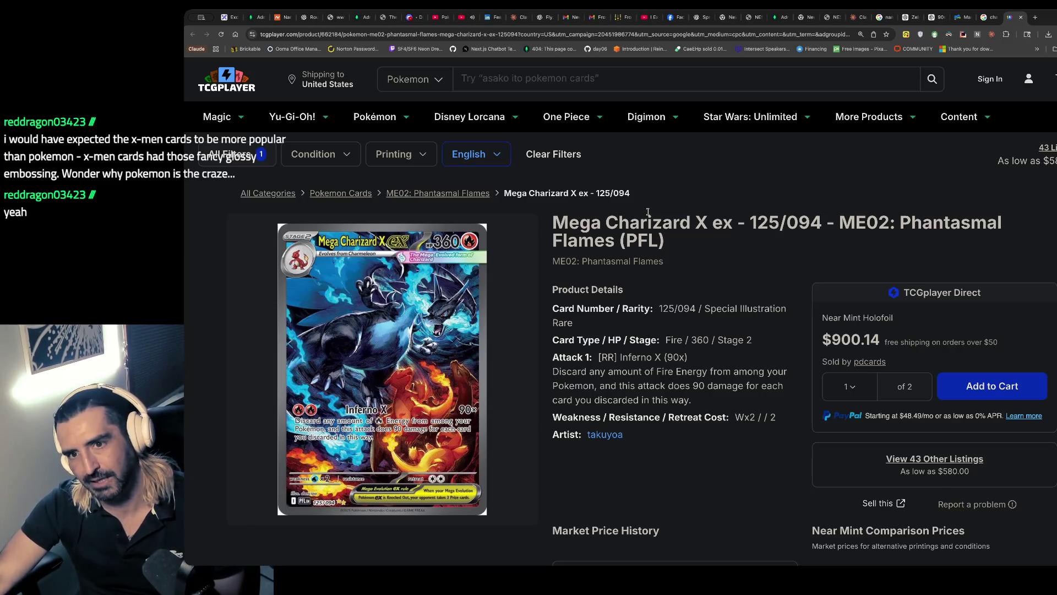
{"action": "left_click_drag", "start_coordinate": [564, 222], "coordinate": [585, 281]}
{"action": "left_click", "coordinate": [585, 281]}
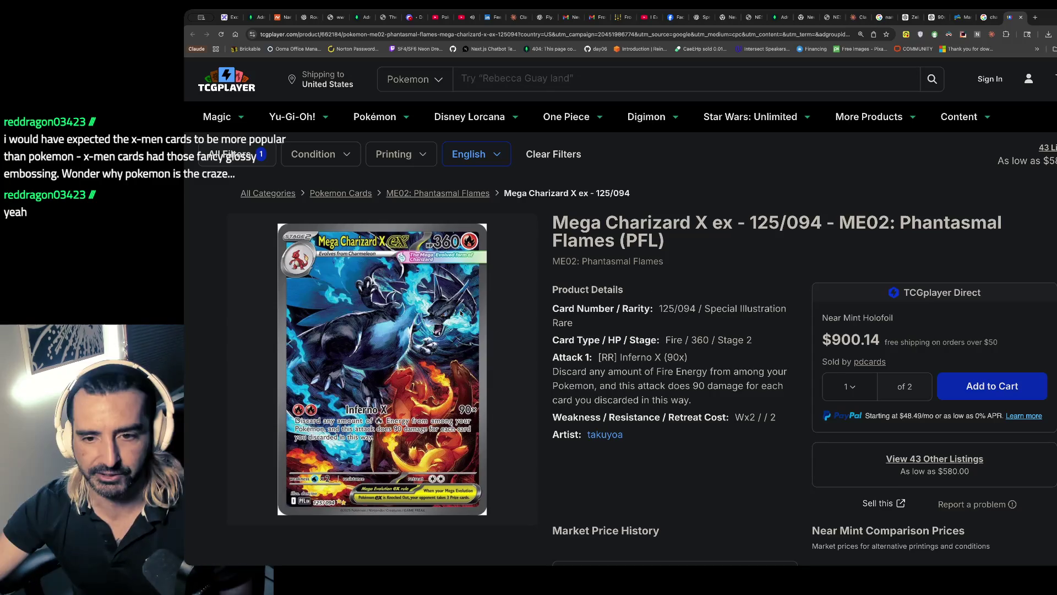
- Start a new search for 'chairizard phantamal 130' in a new tab
{"action": "key", "text": "super+t"}
{"action": "type", "text": "chairi"}
{"action": "type", "text": "zard phanta"}
{"action": "type", "text": "mal gold"}
{"action": "key", "text": "BackSpace"}
{"action": "key", "text": "BackSpace"}
{"action": "key", "text": "BackSpace"}
{"action": "type", "text": "130"}
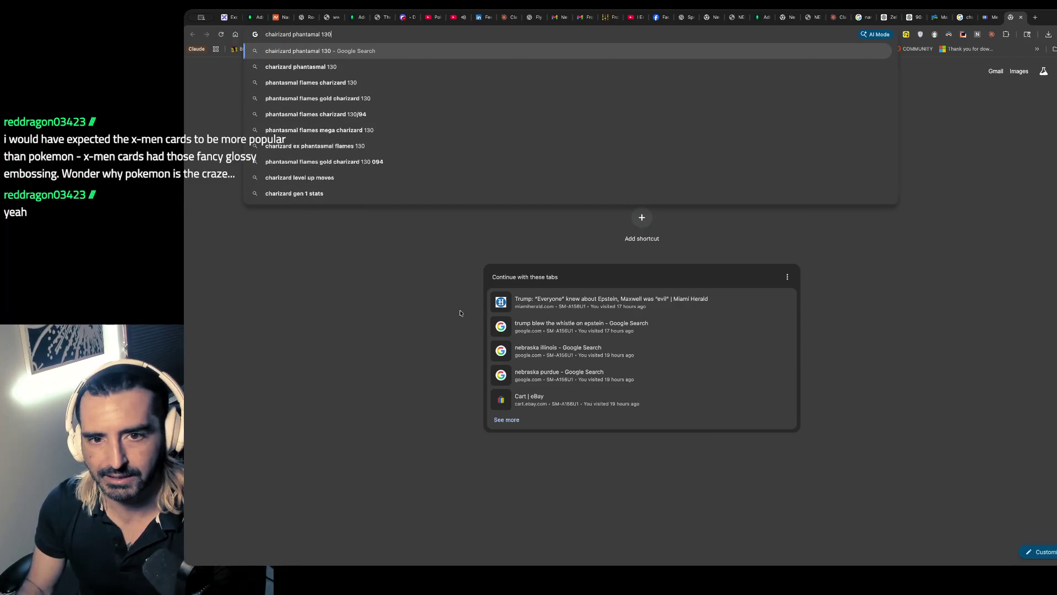
- Search for the 130 card and view its TCGplayer 130/094 listing before returning to results
{"action": "key", "text": "Return"}
{"action": "left_click", "coordinate": [312, 405]}
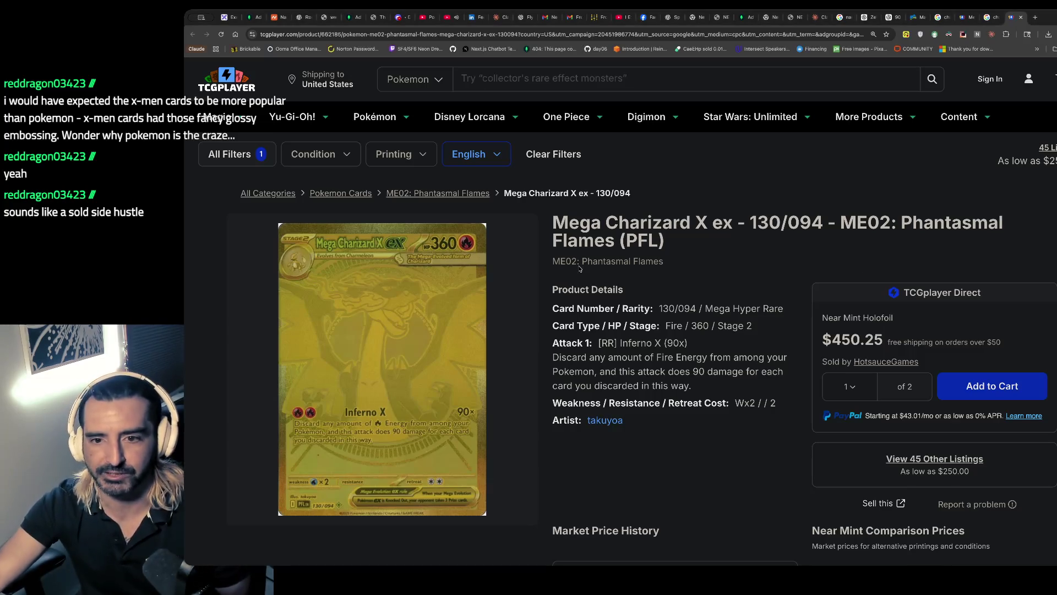
{"action": "left_click", "coordinate": [991, 17]}
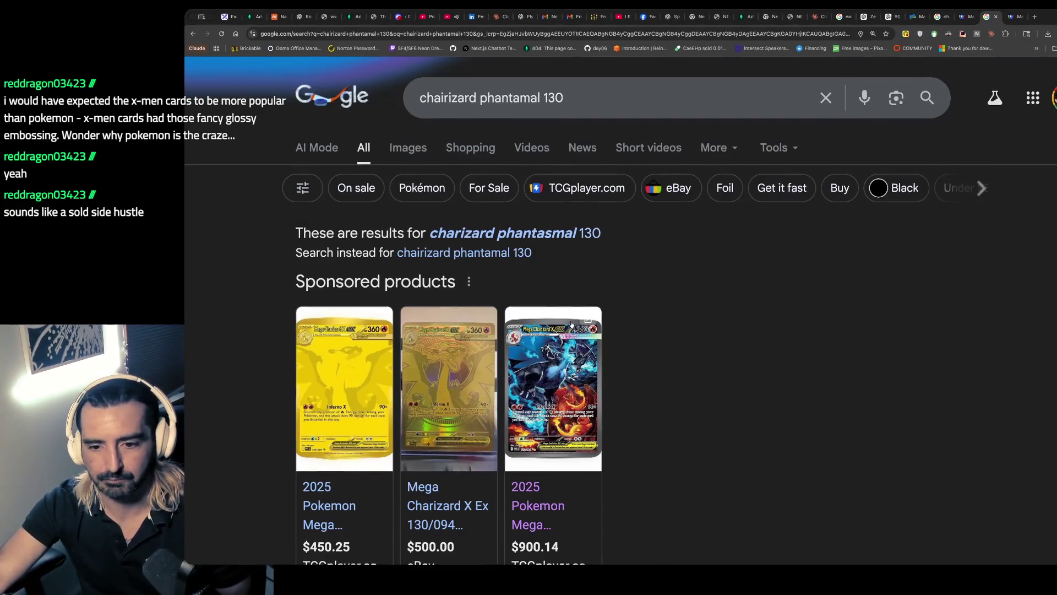
- Open the $900.14 Mega Charizard X ex 125/094 listing, select its full title, and compare with the 130/094 page
{"action": "left_click", "coordinate": [559, 346]}
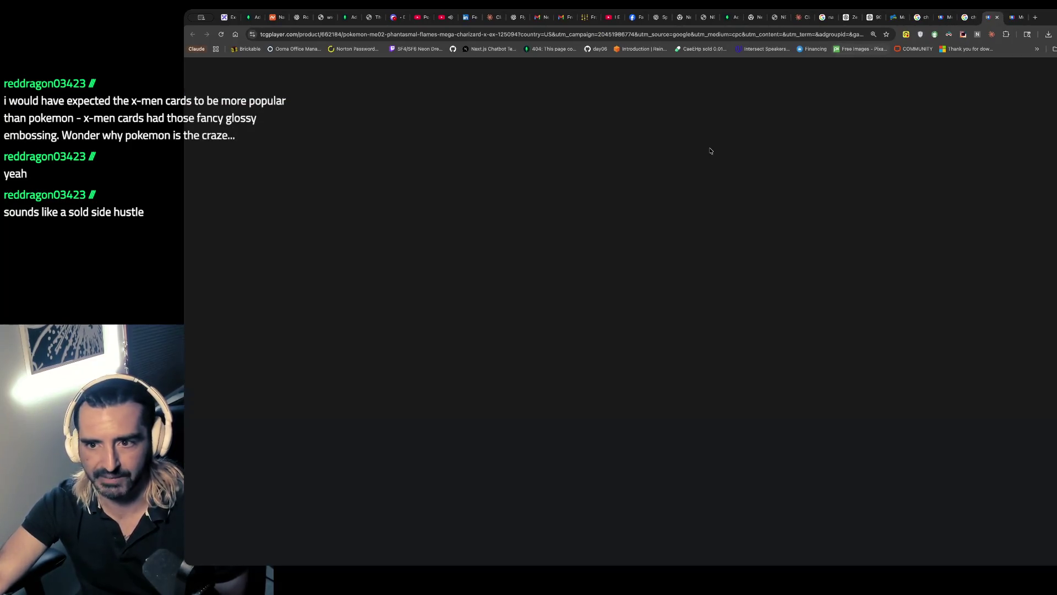
{"action": "scroll", "coordinate": [562, 217], "scroll_direction": "down", "scroll_amount": 1}
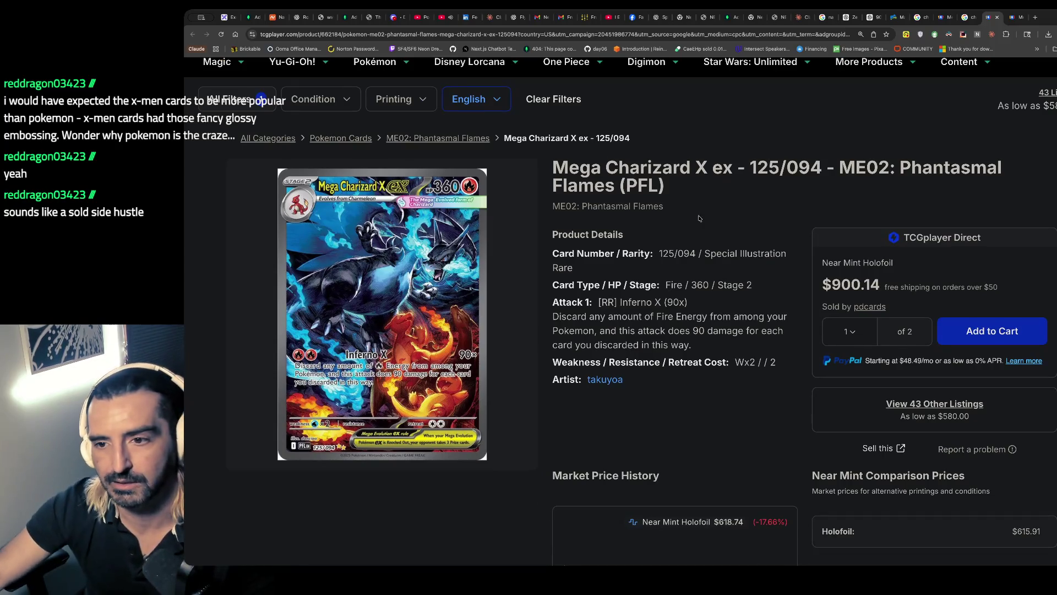
{"action": "left_click_drag", "start_coordinate": [699, 197], "coordinate": [554, 168]}
{"action": "key", "text": "ctrl+c"}
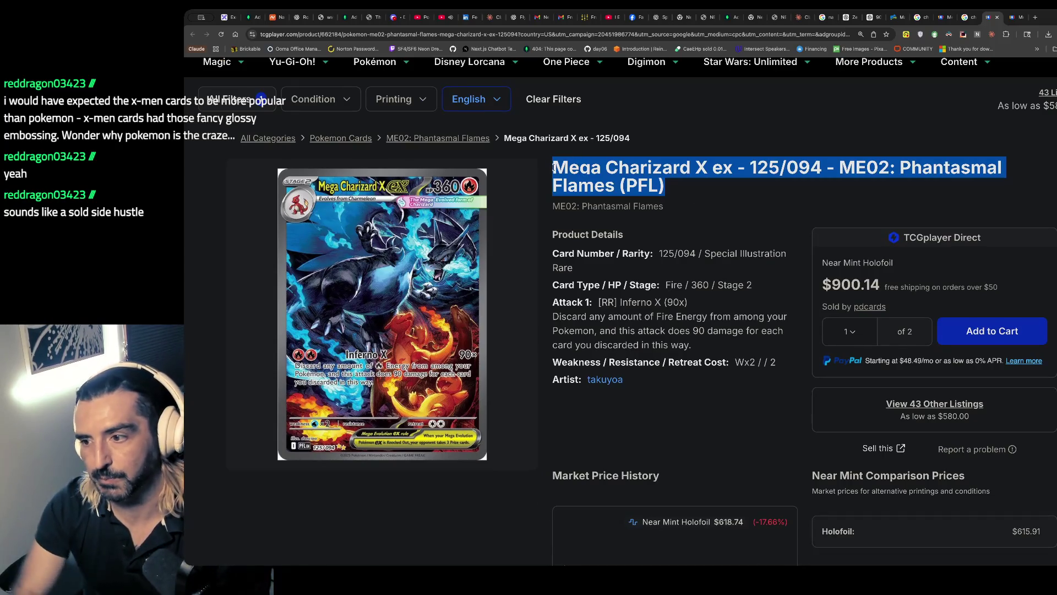
{"action": "key", "text": "ctrl+t"}
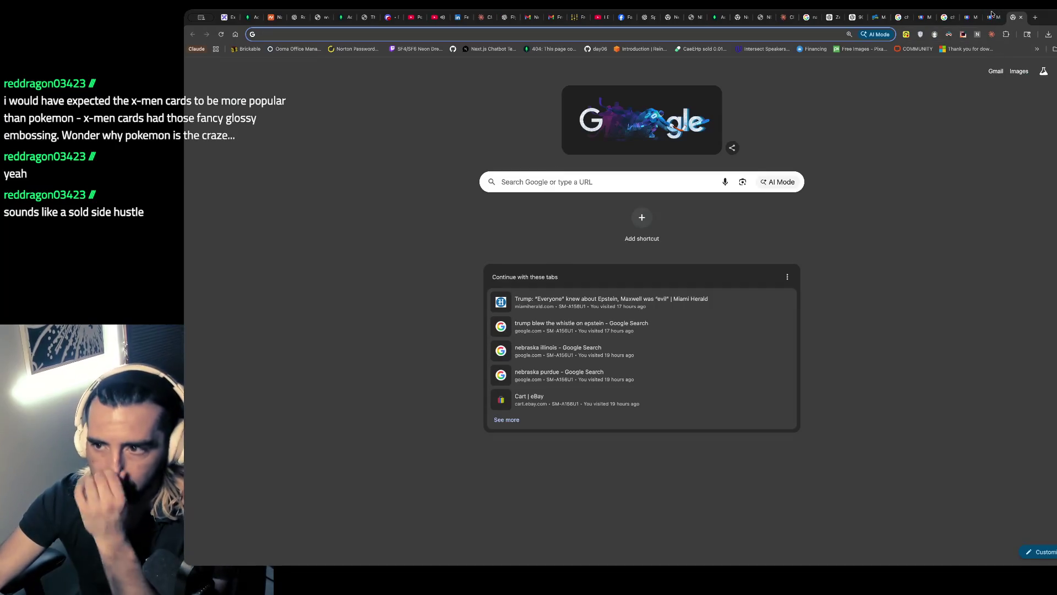
{"action": "left_click", "coordinate": [991, 16]}
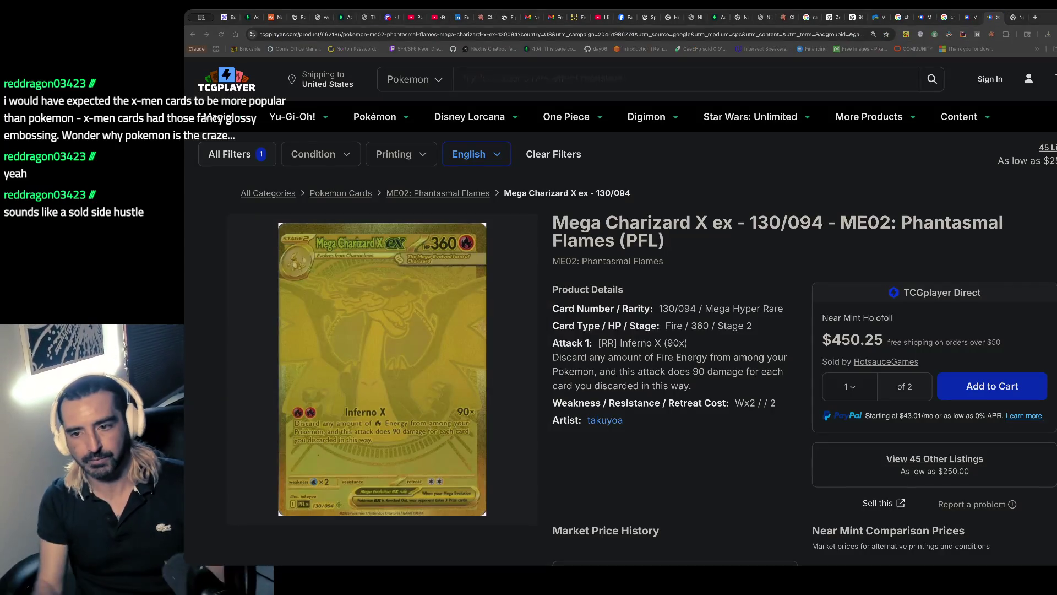
{"action": "left_click", "coordinate": [967, 17]}
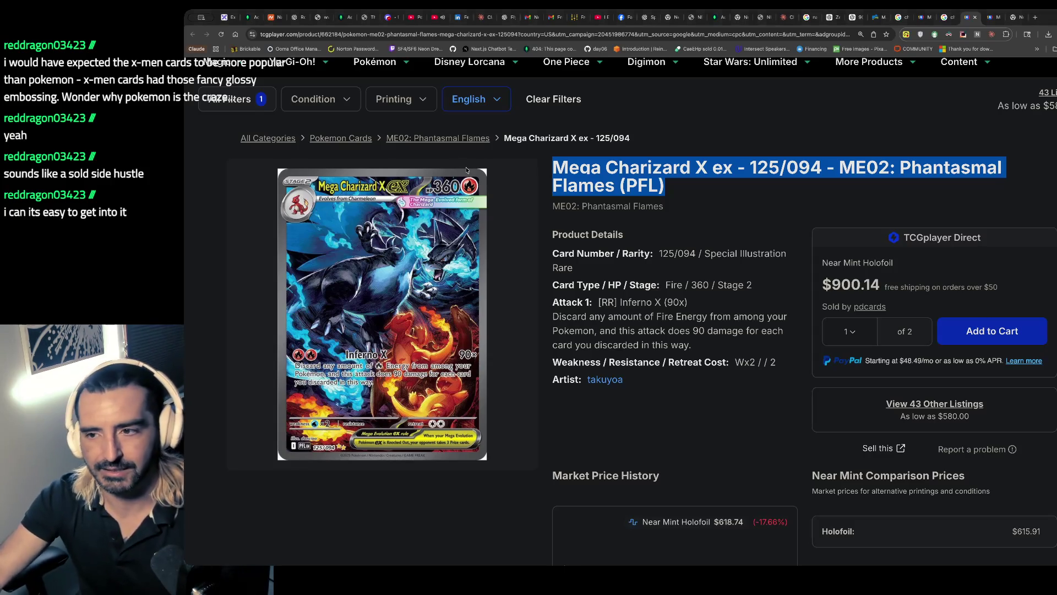
- Ask ChatGPT how many $3 packs it takes to pull a once-per-1096-packs card, then return to TCGplayer
{"action": "key", "text": "ctrl+t"}
{"action": "type", "text": "chatgpt.com"}
{"action": "key", "text": "Return"}
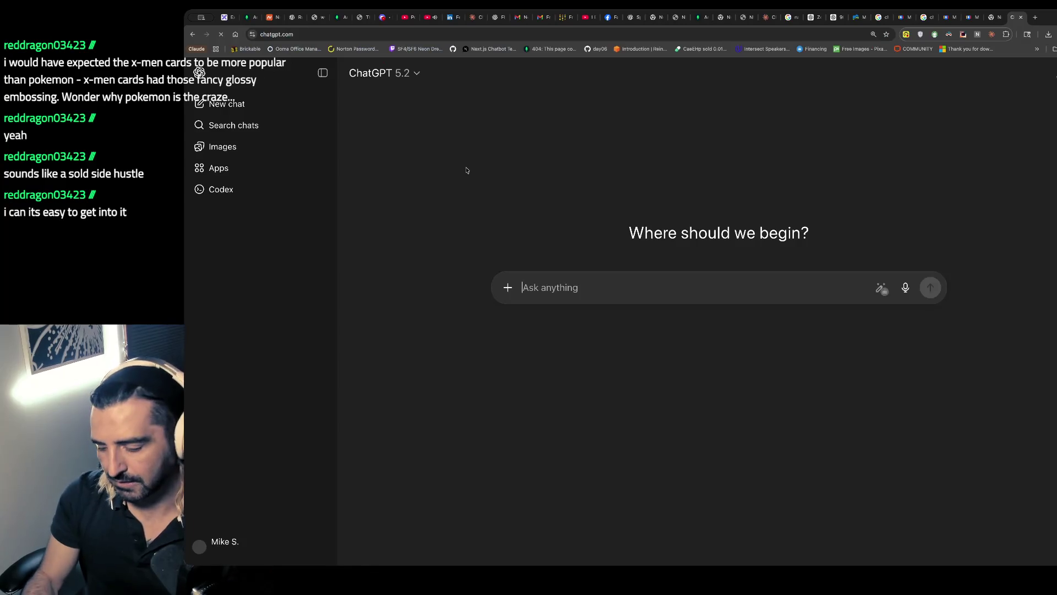
{"action": "type", "text": "if a card app"}
{"action": "type", "text": "ears once every "}
{"action": "type", "text": "1096 pak"}
{"action": "type", "text": "cs how many "}
{"action": "type", "text": "boxes"}
{"action": "key", "text": "BackSpace"}
{"action": "key", "text": "BackSpace"}
{"action": "key", "text": "BackSpace"}
{"action": "type", "text": "packs wu"}
{"action": "key", "text": "BackSpace"}
{"action": "type", "text": "o"}
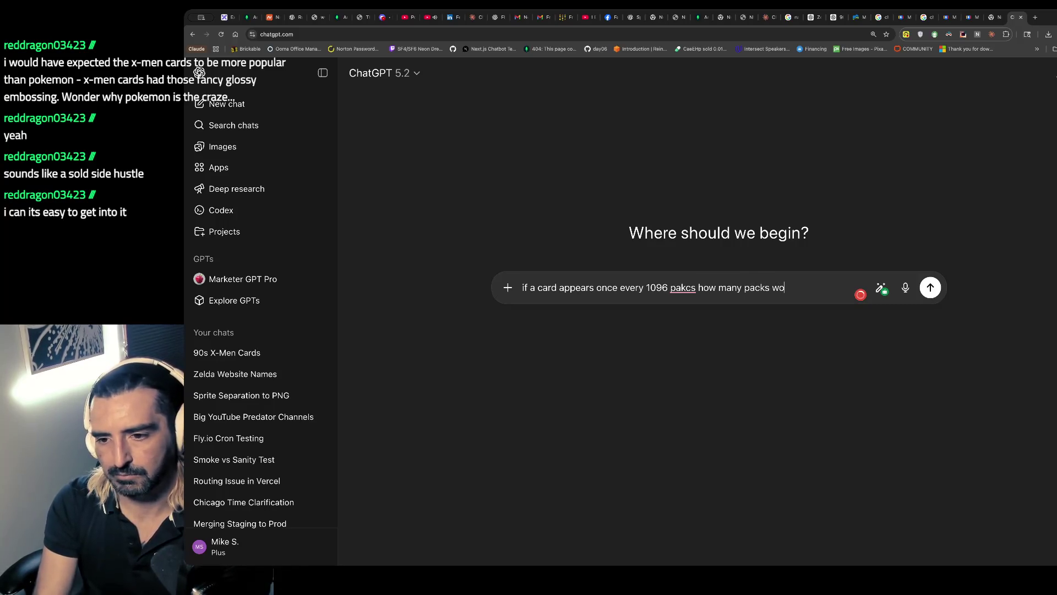
{"action": "type", "text": "uld u expe"}
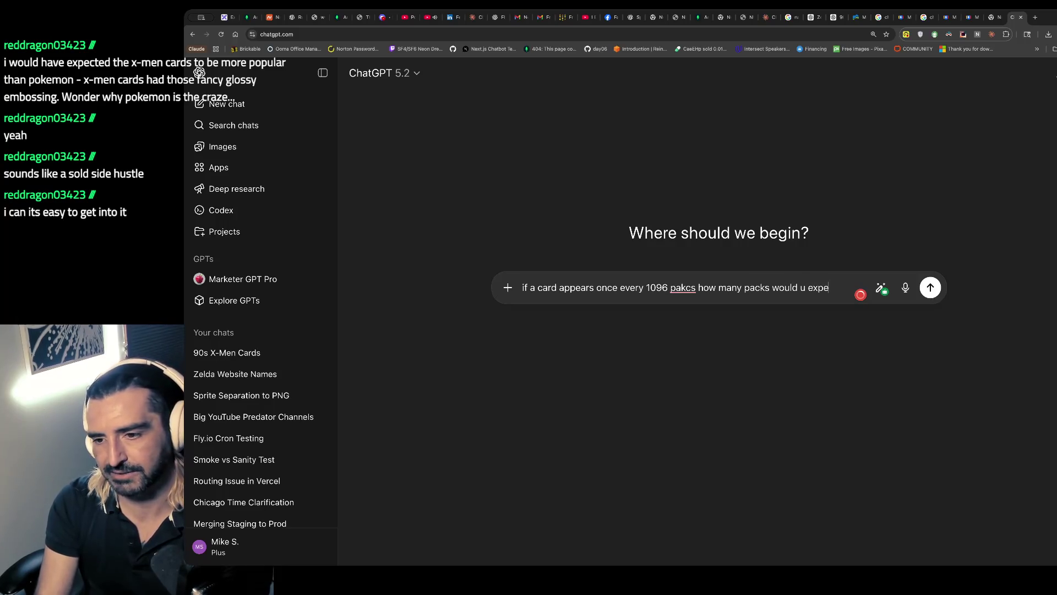
{"action": "type", "text": "ct it would take to get"}
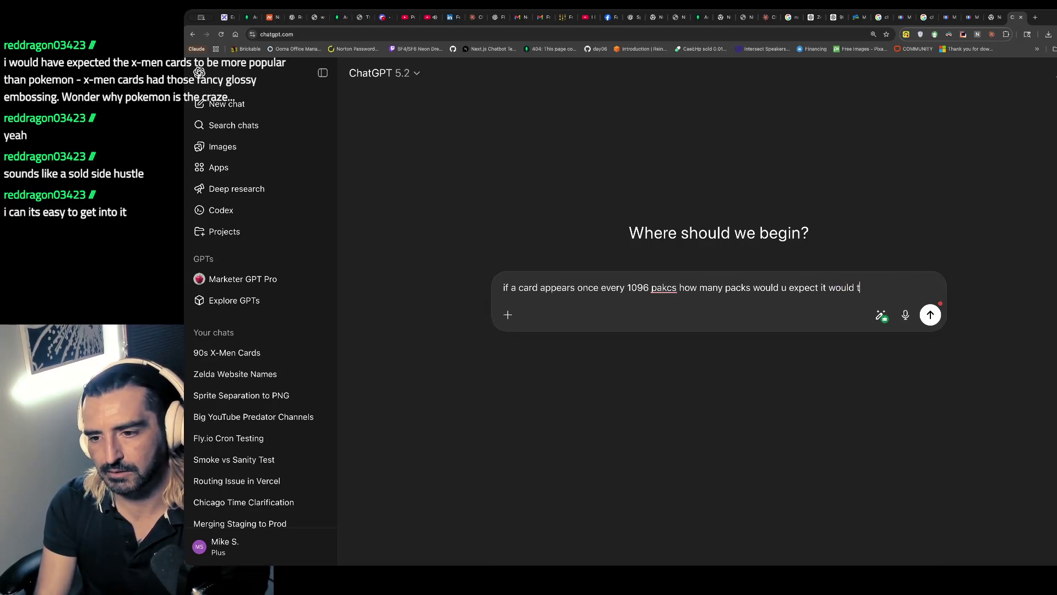
{"action": "type", "text": " one? or, "}
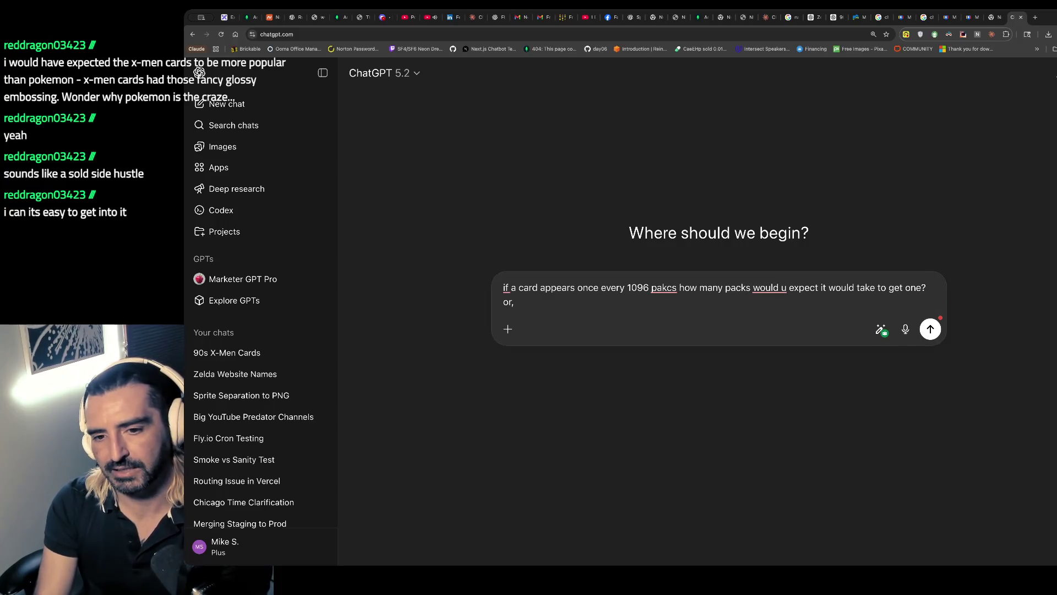
{"action": "type", "text": "if each pack is 3 do"}
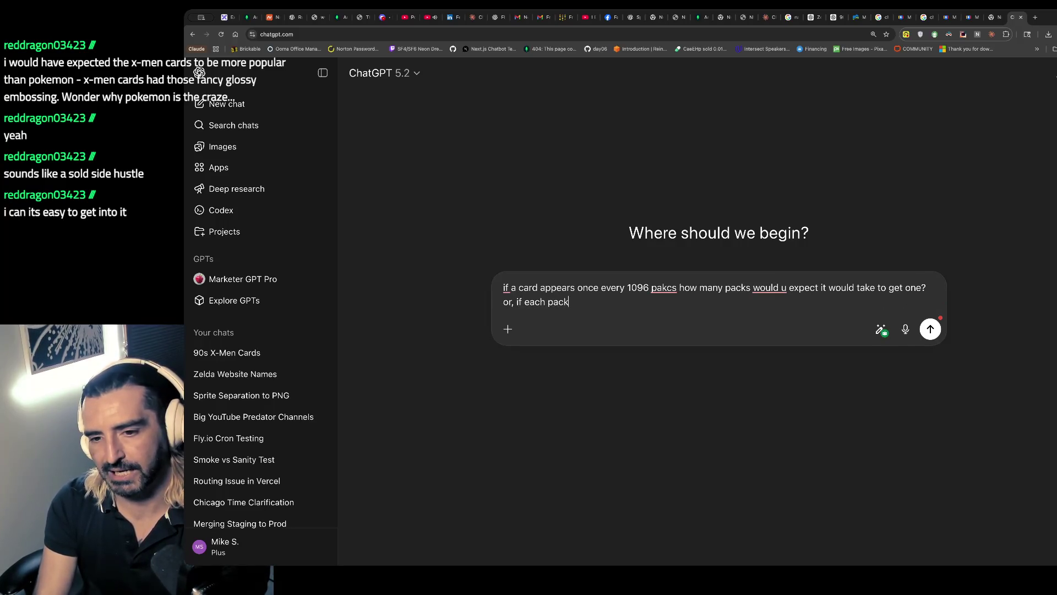
{"action": "type", "text": "llars how many p"}
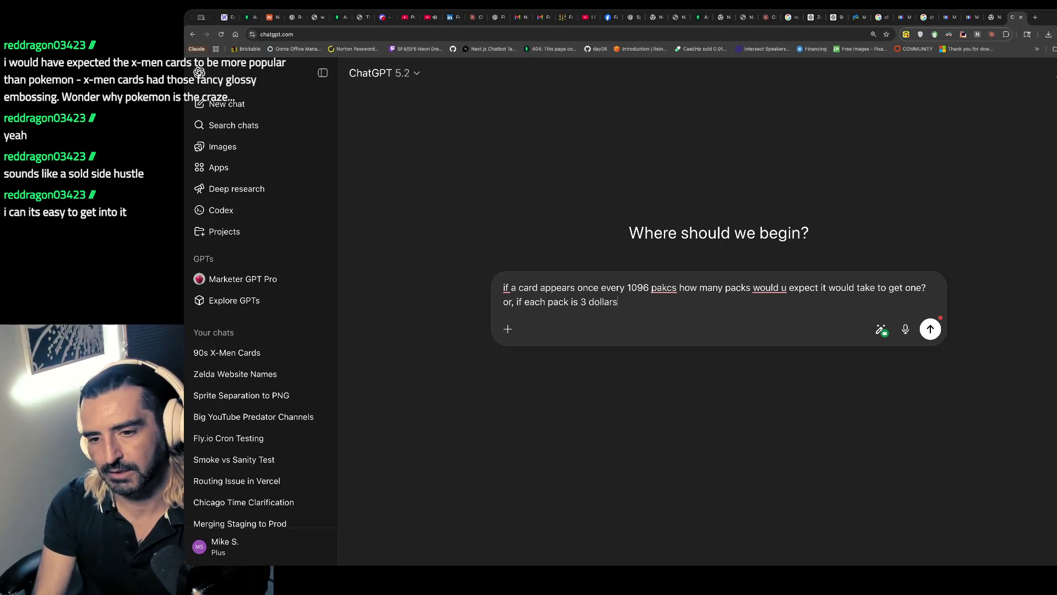
{"action": "key", "text": "BackSpace"}
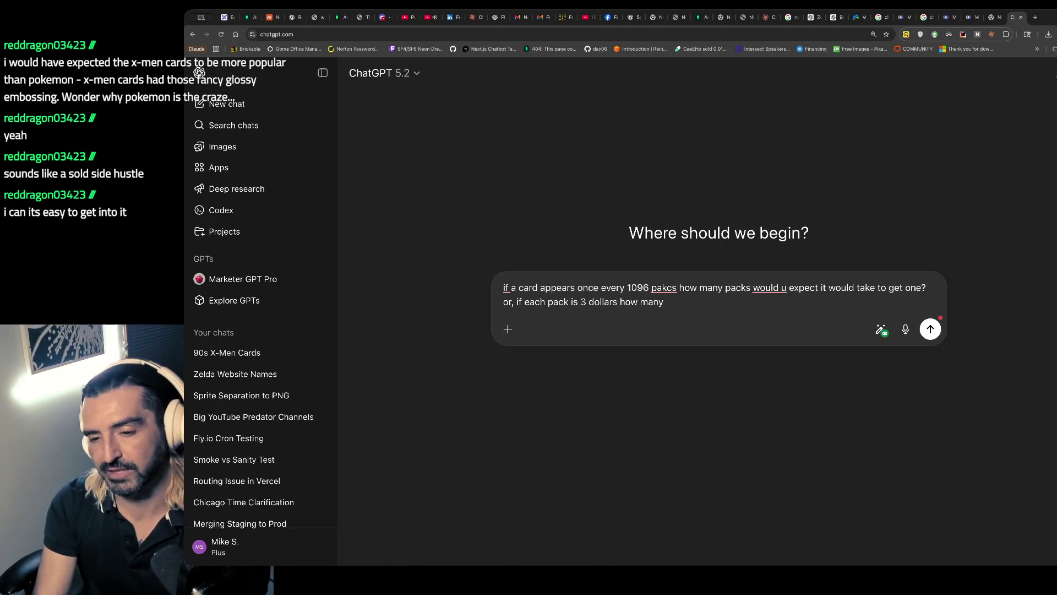
{"action": "type", "text": "packs would i need"}
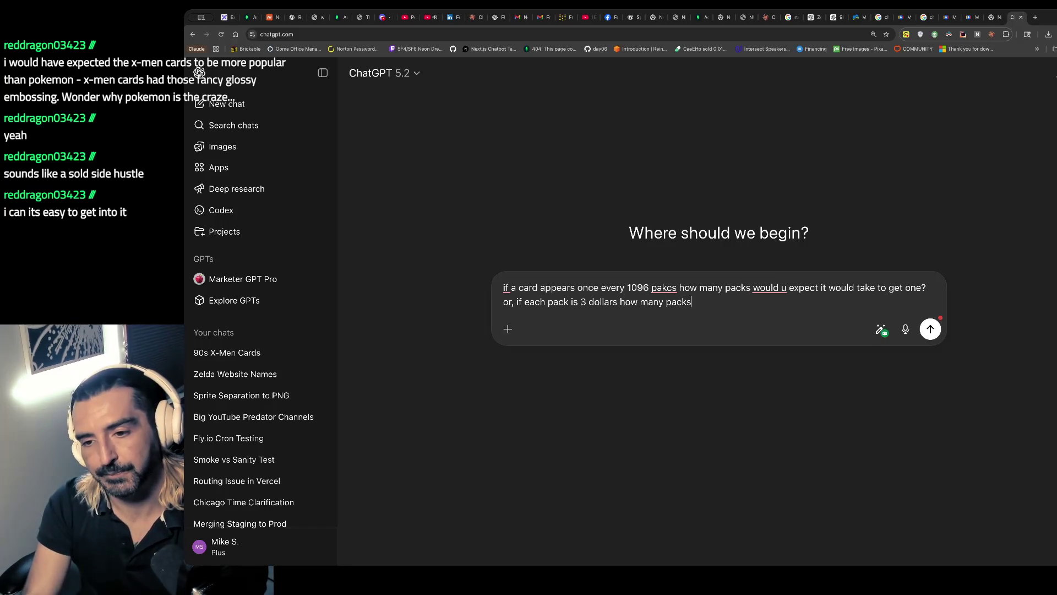
{"action": "key", "text": "Return"}
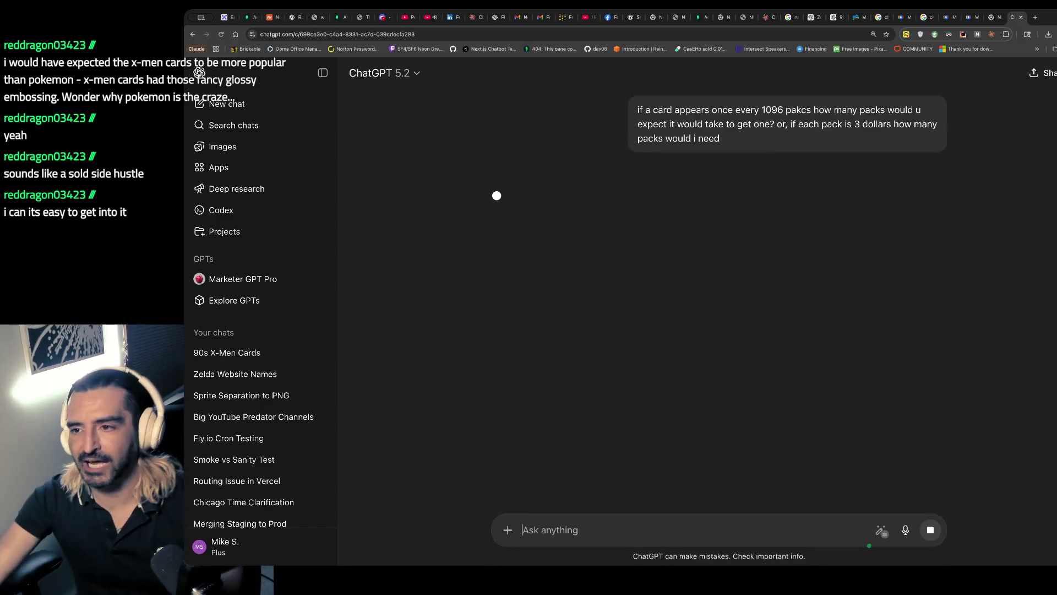
{"action": "left_click", "coordinate": [941, 17]}
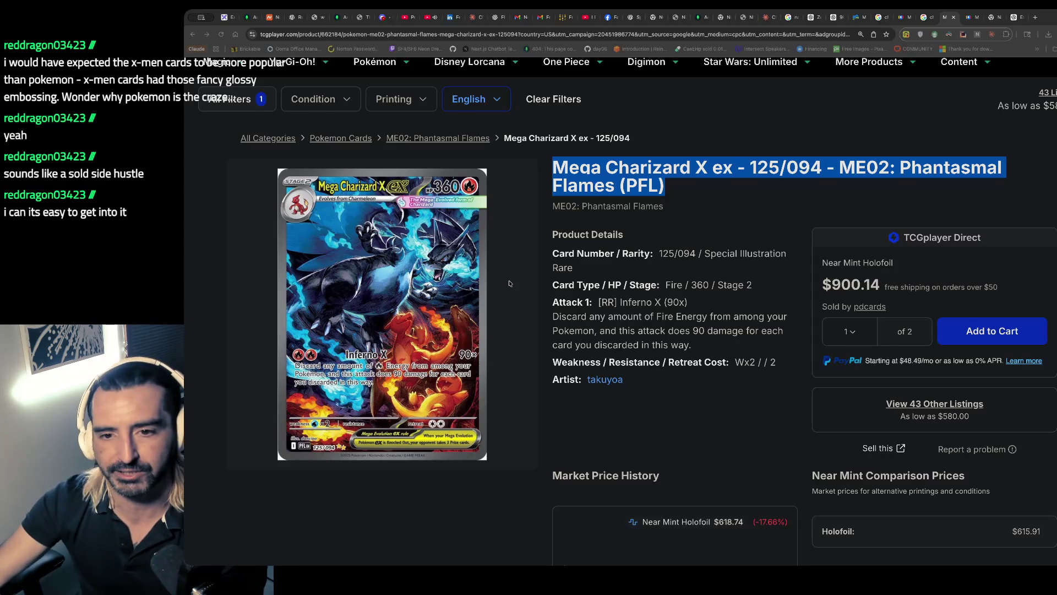
{"action": "left_click", "coordinate": [690, 192]}
- Search Google for the 125/094 card title plus 'japanese set' and open the $122.99 eBay booster box listing
{"action": "key", "text": "ctrl+t"}
{"action": "key", "text": "ctrl+v"}
{"action": "type", "text": "japane"}
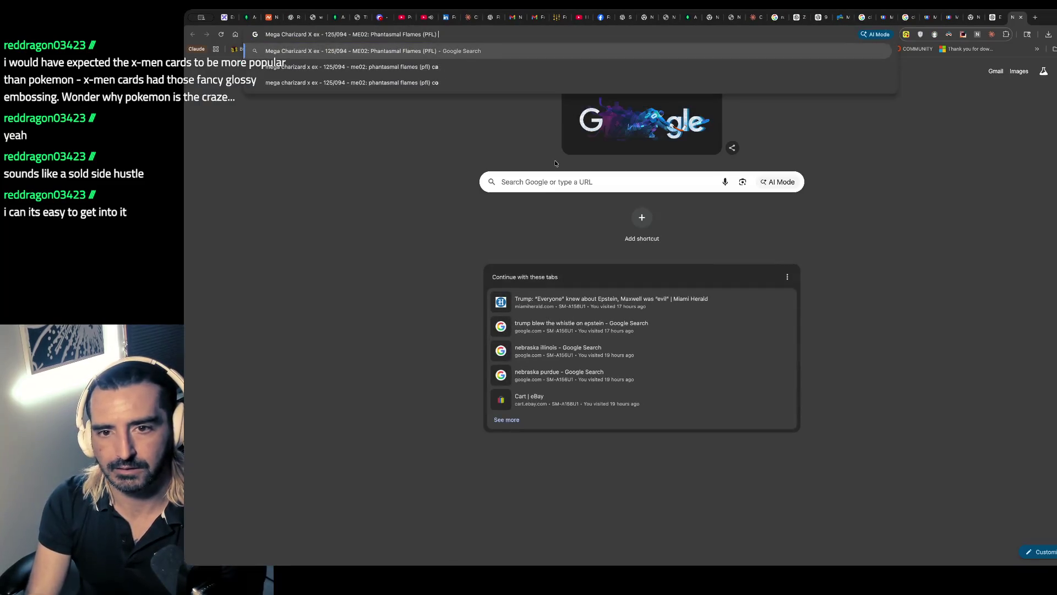
{"action": "type", "text": "se set"}
{"action": "key", "text": "Return"}
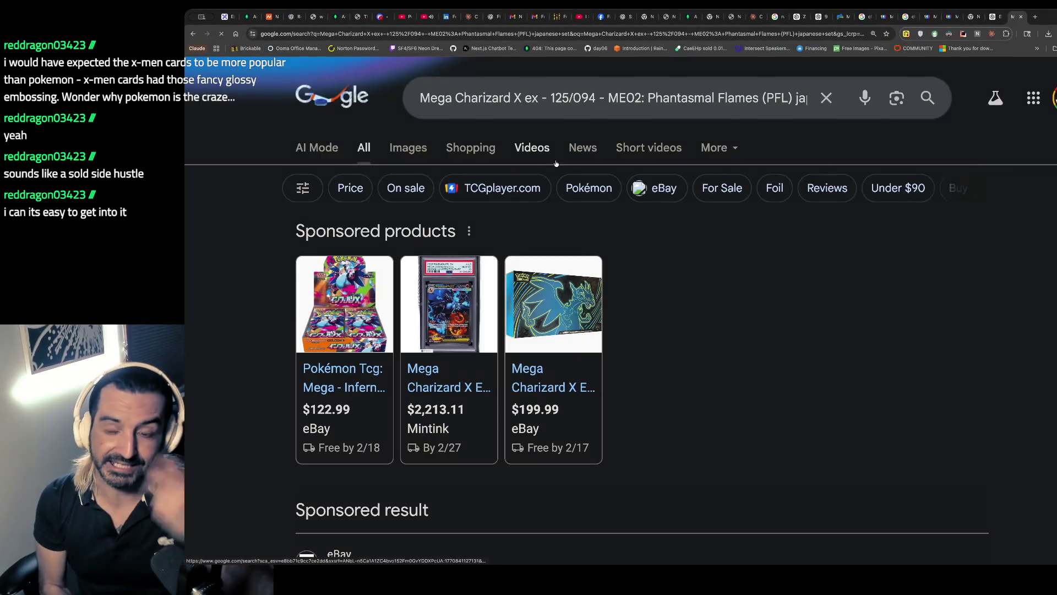
{"action": "left_click", "coordinate": [345, 306]}
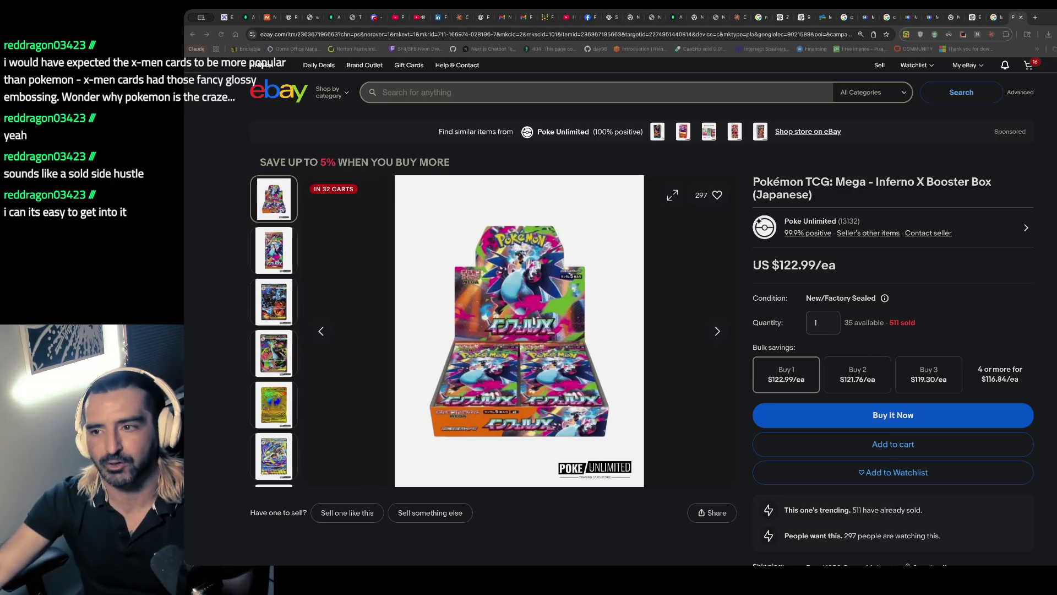
- Go back to the TCGplayer Mega Charizard X ex 125/094 listing and select its $900.14 price
{"action": "left_click", "coordinate": [907, 17]}
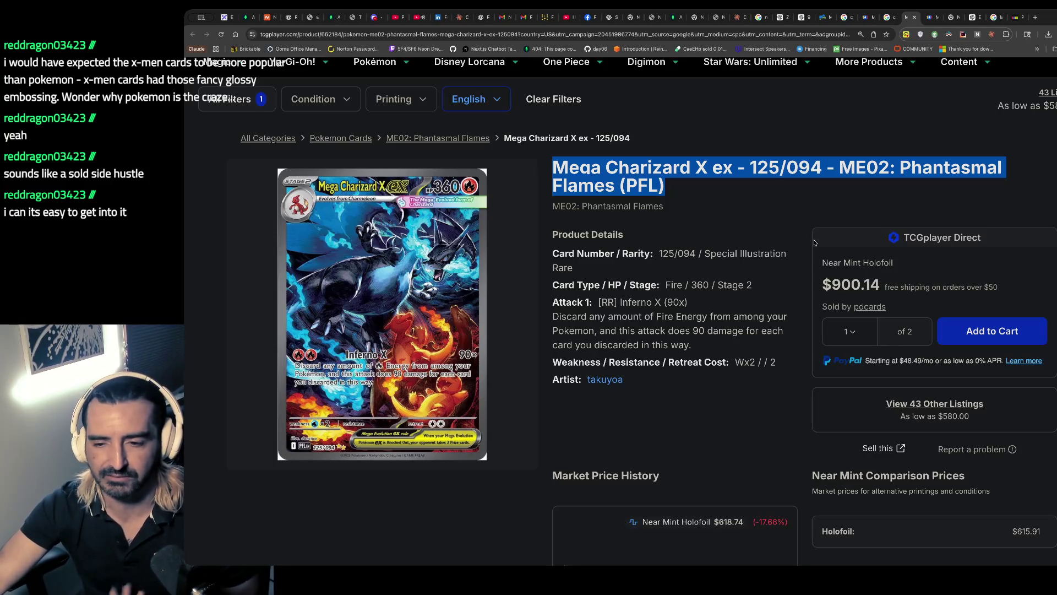
{"action": "left_click_drag", "start_coordinate": [880, 284], "coordinate": [827, 285]}
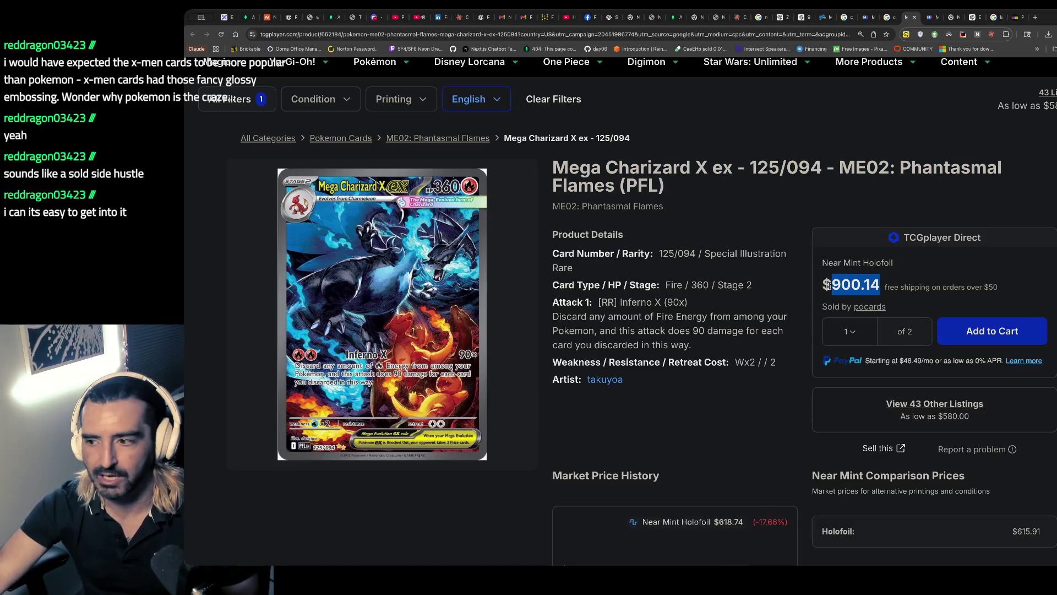
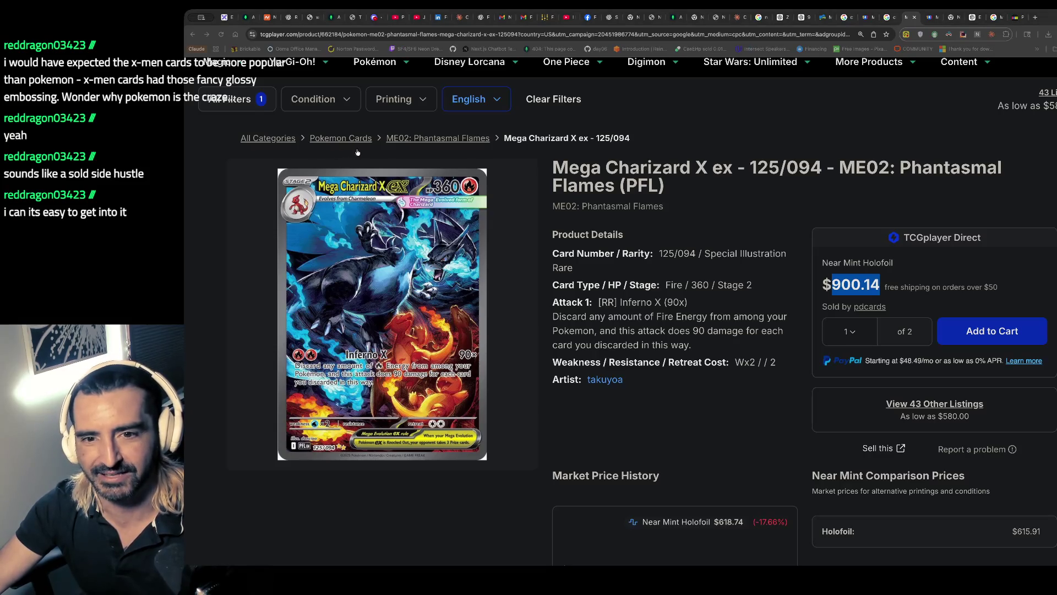
- Search Google for 'phanatamsal flames set' and open the eBay Complete Master Set listing
{"action": "key", "text": "ctrl+t"}
{"action": "type", "text": "phanata"}
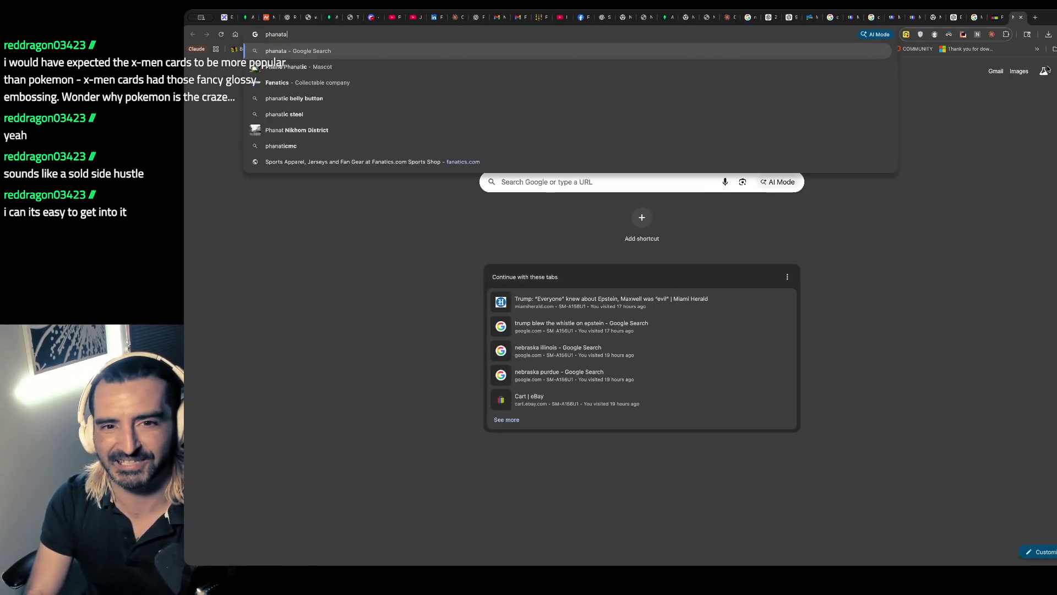
{"action": "type", "text": "msal flames set"}
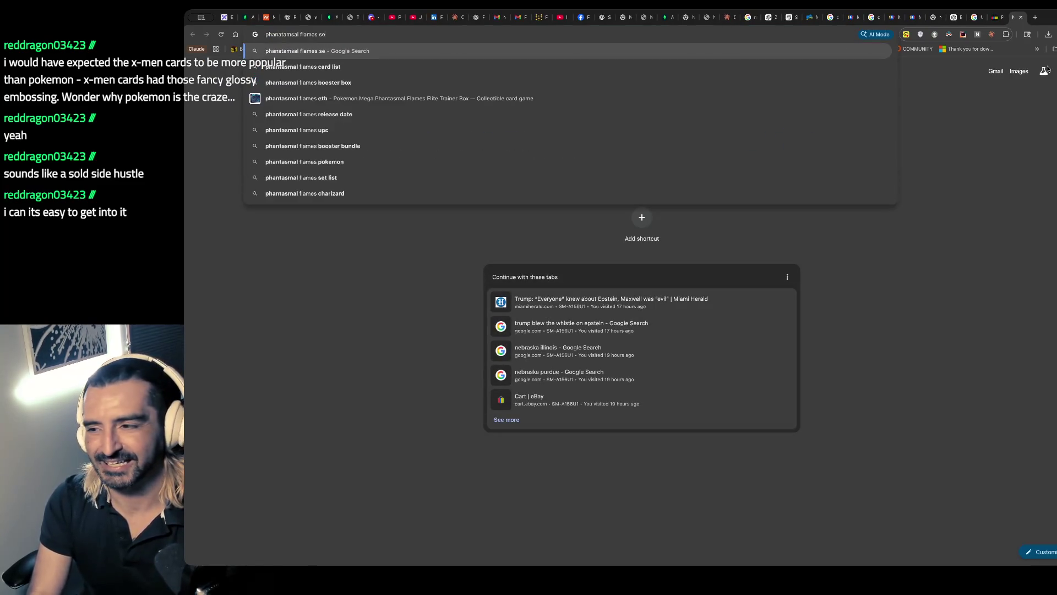
{"action": "key", "text": "Return"}
{"action": "scroll", "coordinate": [574, 244], "scroll_direction": "down", "scroll_amount": 2}
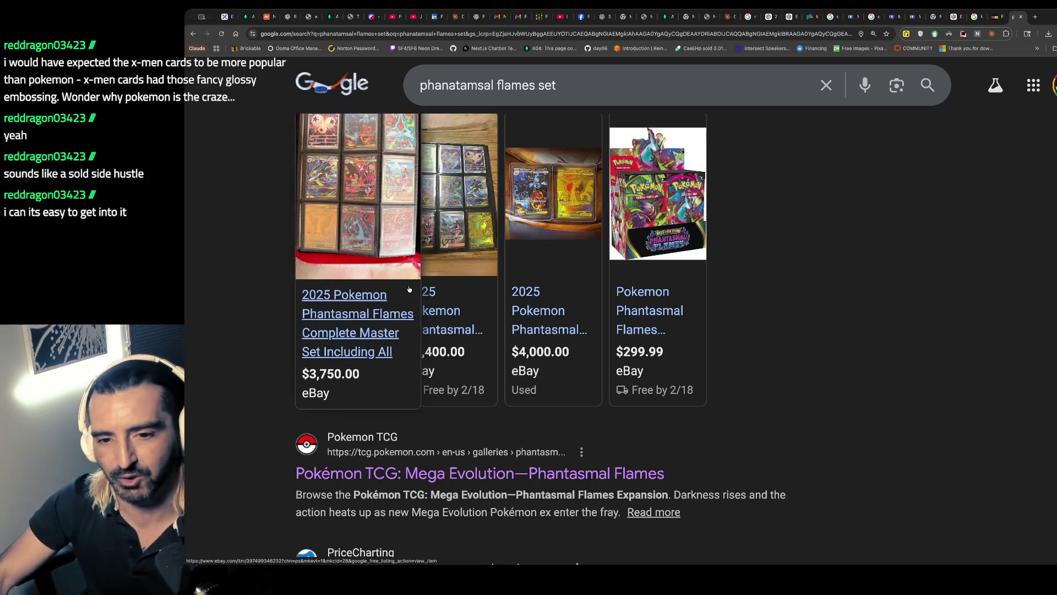
{"action": "left_click", "coordinate": [485, 259]}
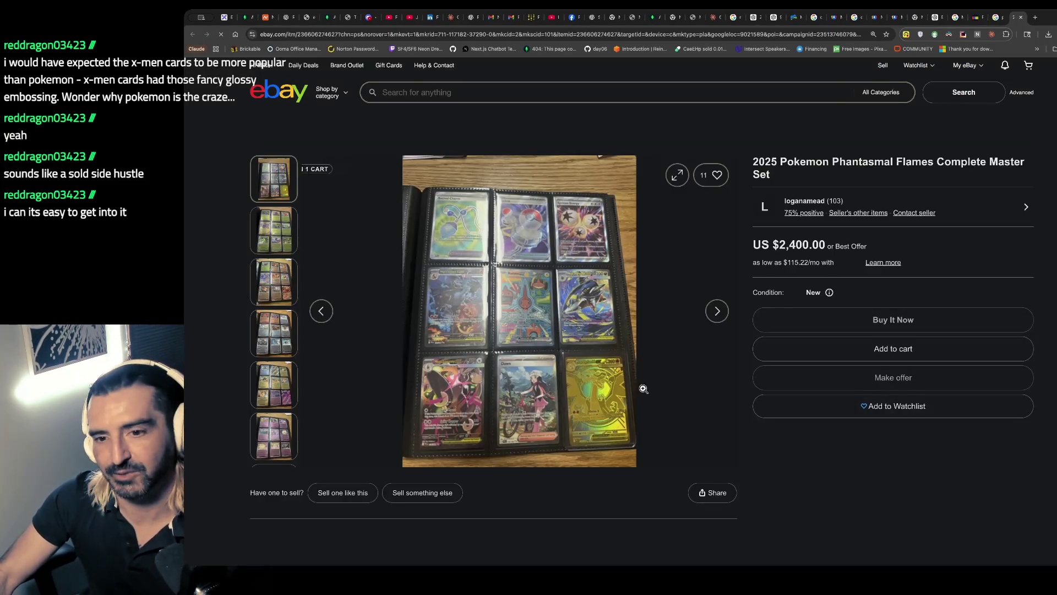
{"action": "left_click", "coordinate": [592, 387]}
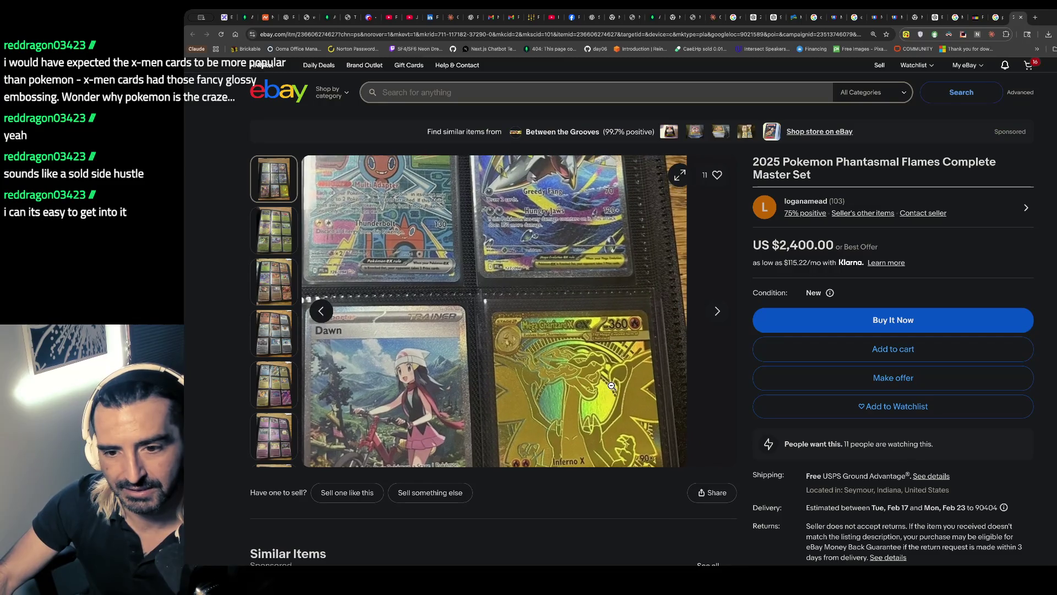
{"action": "left_click", "coordinate": [584, 390]}
{"action": "left_click", "coordinate": [479, 308]}
{"action": "left_click", "coordinate": [434, 283]}
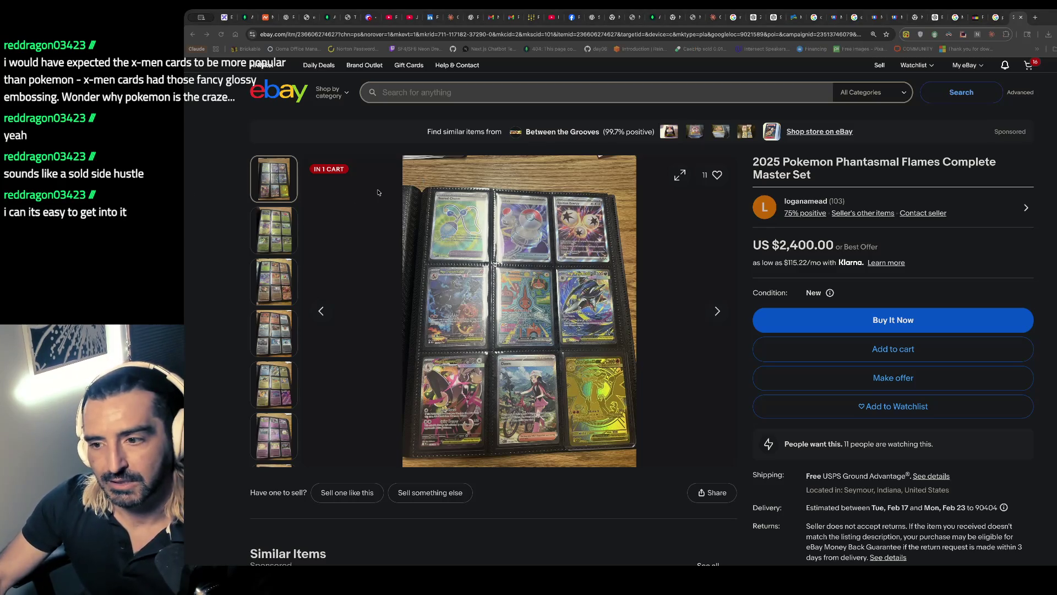
- Review the February 12 to-do notes in Excalidraw, then bring the Zelda Link sprite sheet tab forward
{"action": "left_click", "coordinate": [227, 19]}
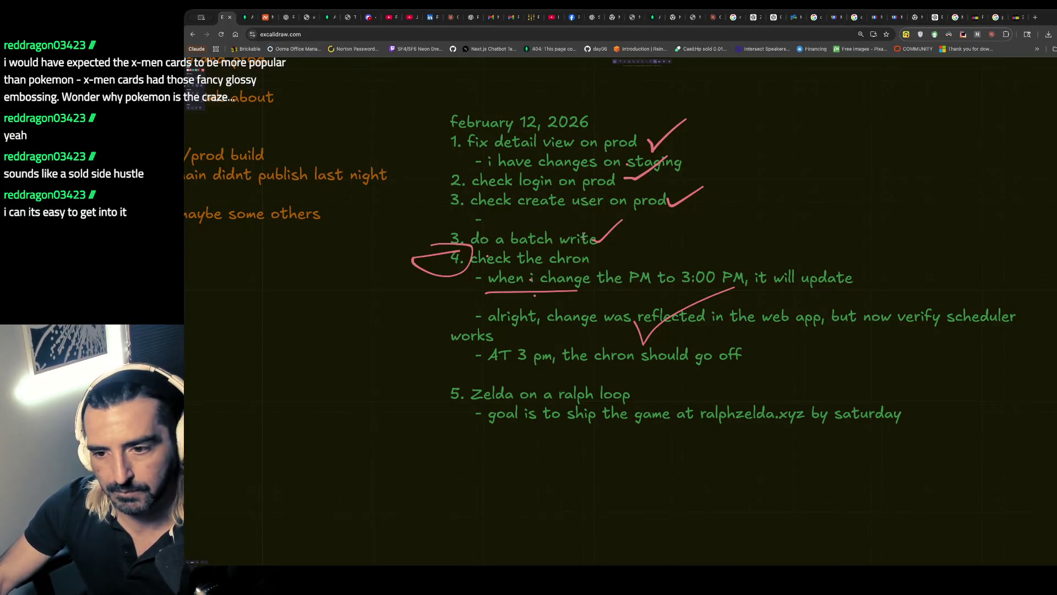
{"action": "double_click", "coordinate": [626, 279]}
{"action": "left_click", "coordinate": [643, 302]}
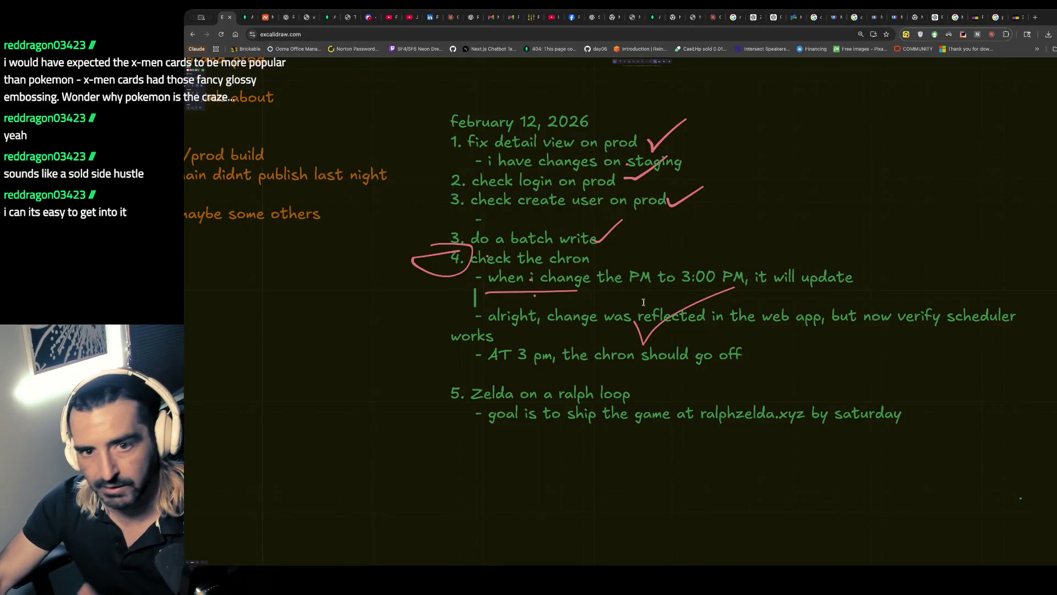
{"action": "scroll", "coordinate": [650, 325], "scroll_direction": "down", "scroll_amount": 5}
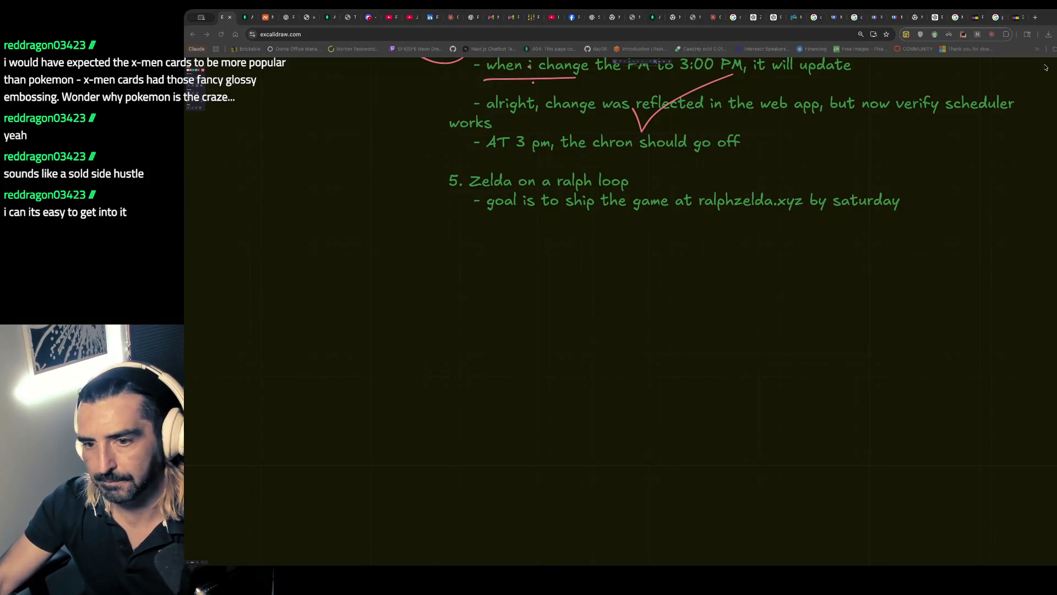
{"action": "left_click", "coordinate": [825, 223]}
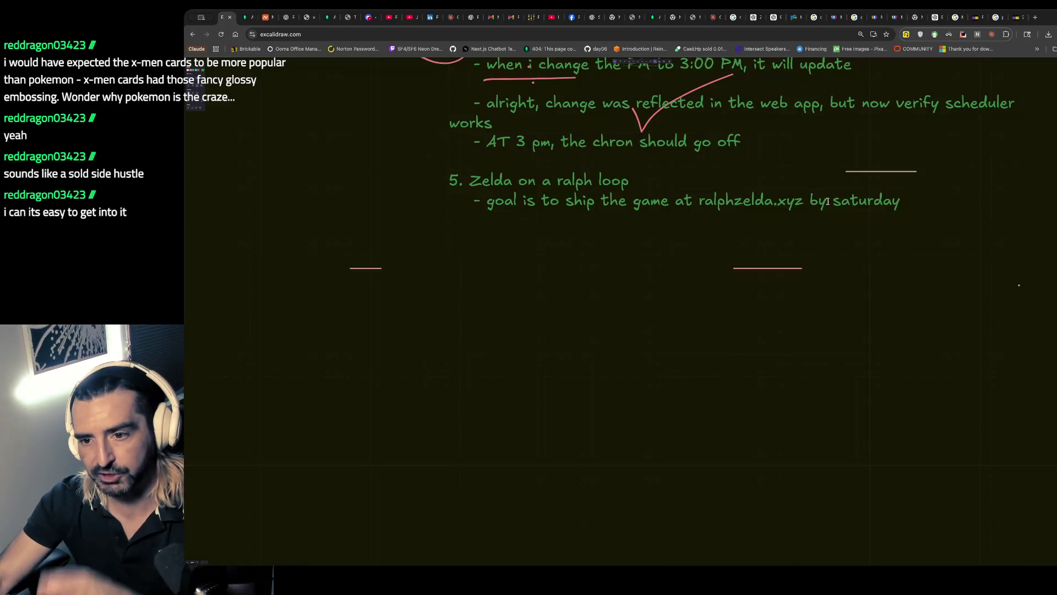
{"action": "left_click", "coordinate": [914, 18]}
{"action": "left_click_drag", "start_coordinate": [633, 21], "coordinate": [694, 18]}
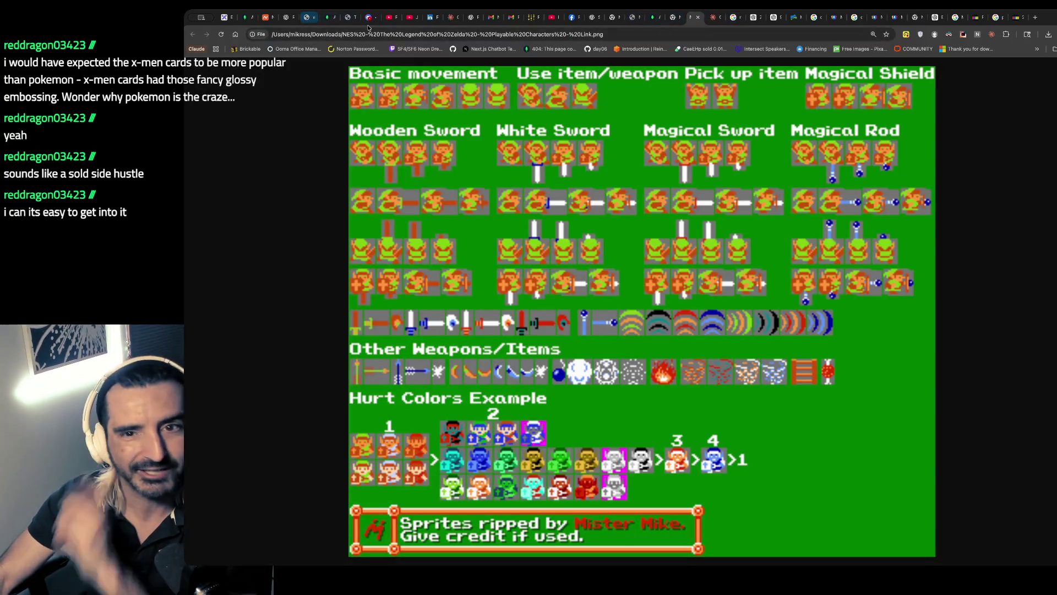
- Play the Aphex Twin Selected Ambient Works Vol. 3 compilation and close all tabs to its right
{"action": "left_click", "coordinate": [410, 20]}
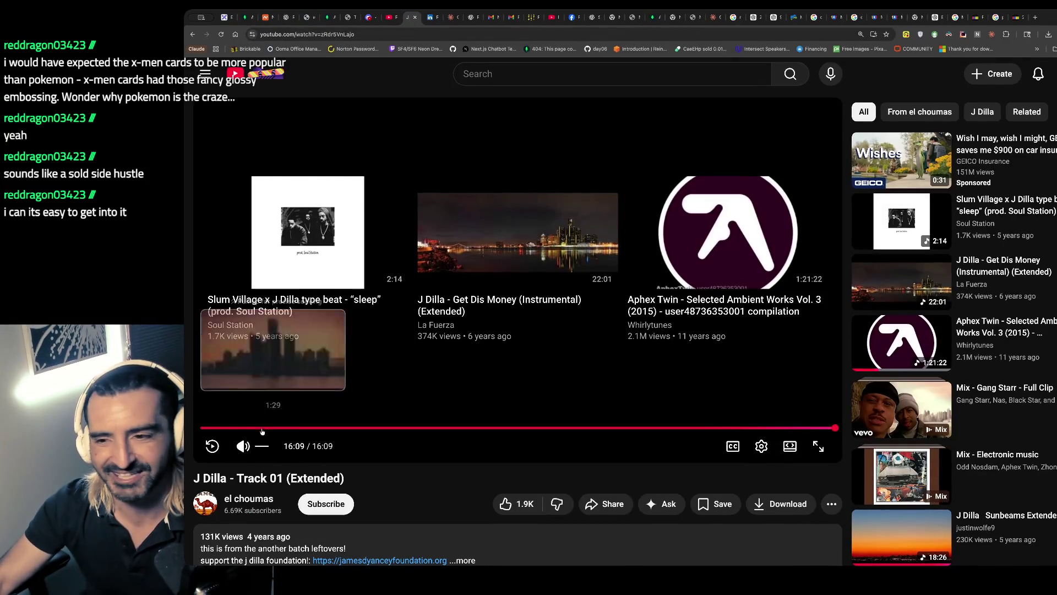
{"action": "left_click", "coordinate": [722, 241]}
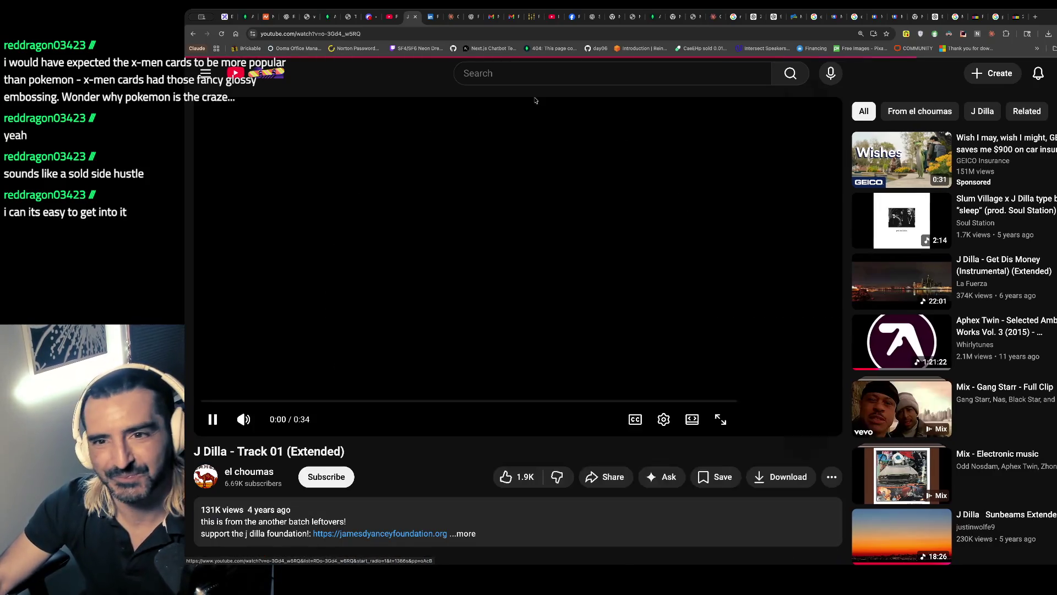
{"action": "right_click", "coordinate": [409, 17]}
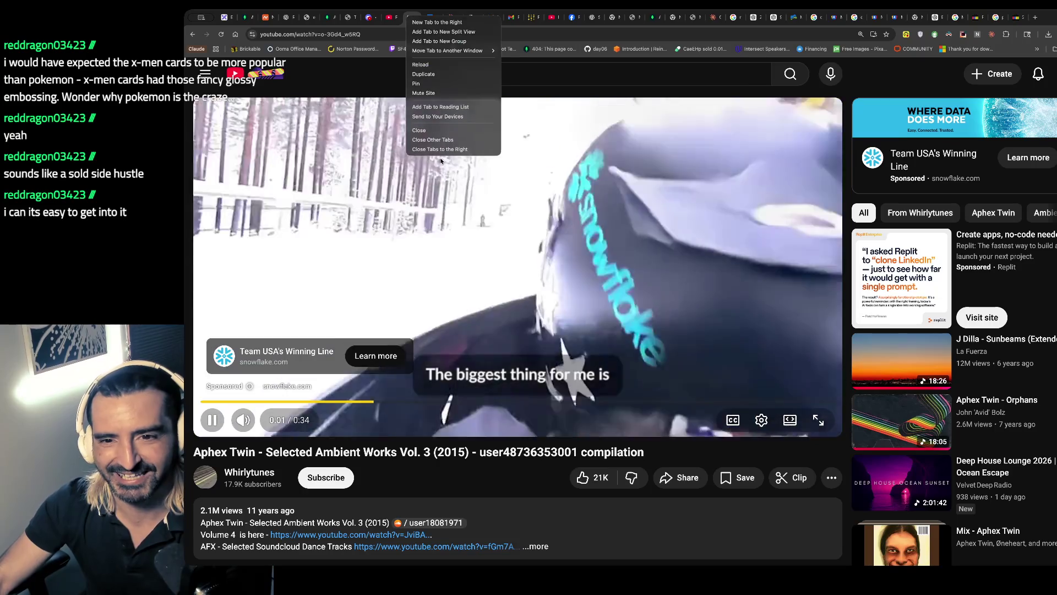
{"action": "left_click", "coordinate": [440, 149]}
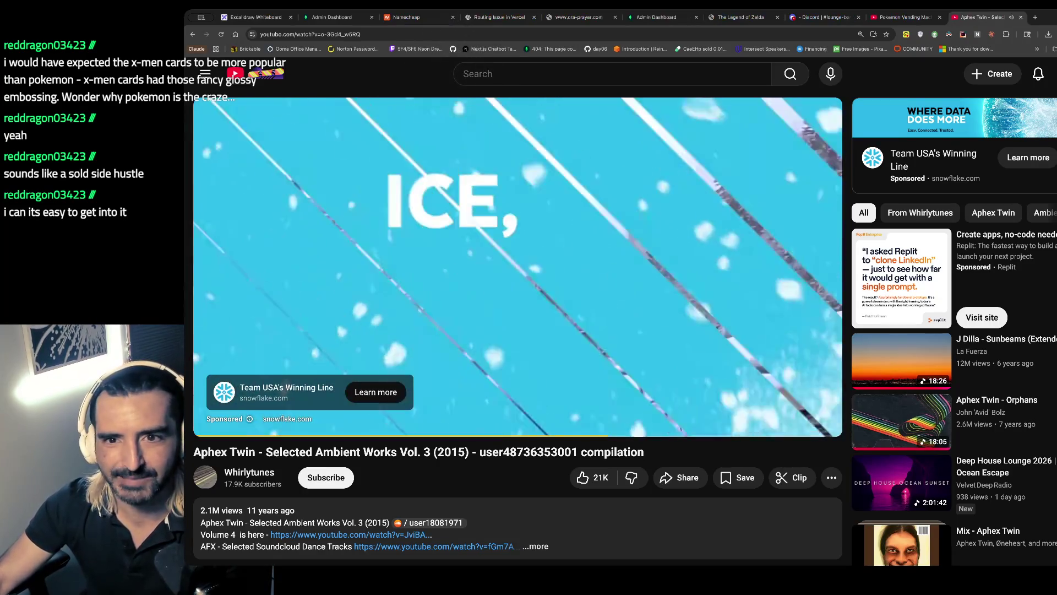
- Open a new tab with a localhost address, removing the wrong 8501 port
{"action": "key", "text": "ctrl+t"}
{"action": "type", "text": "localhost:8501"}
{"action": "key", "text": "BackSpace"}
{"action": "key", "text": "BackSpace"}
{"action": "key", "text": "BackSpace"}
- Load the Zelda game at localhost:3000 and start the LUNK save file
{"action": "key", "text": "Return"}
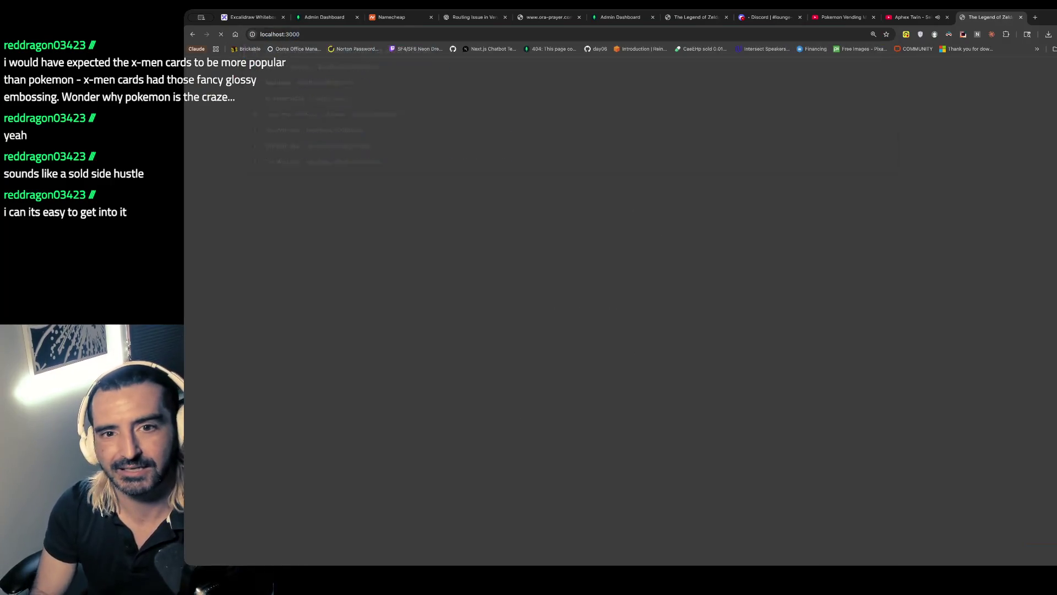
{"action": "key", "text": "Return"}
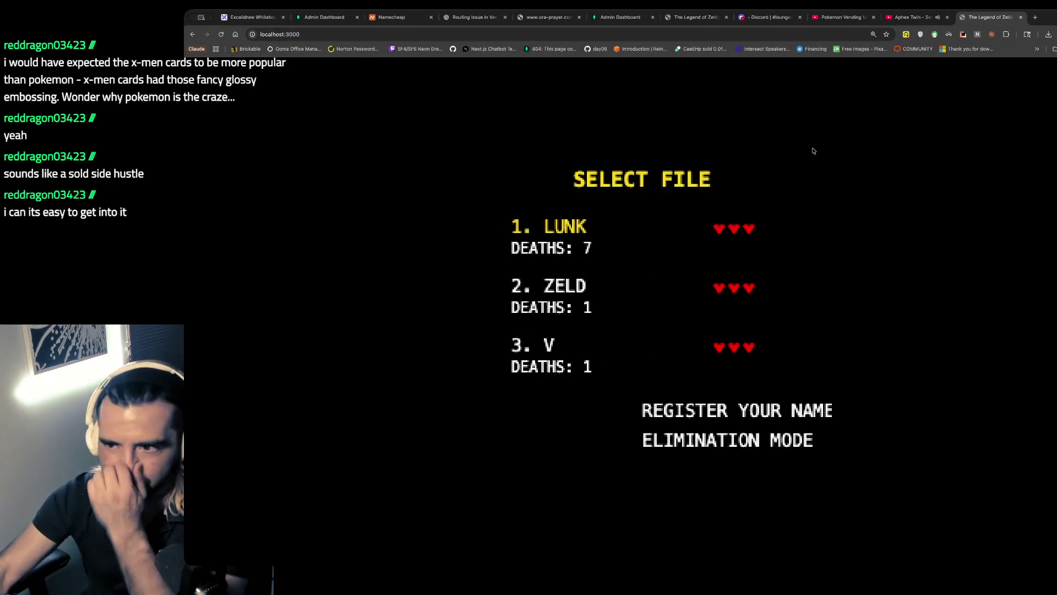
{"action": "left_click", "coordinate": [914, 17]}
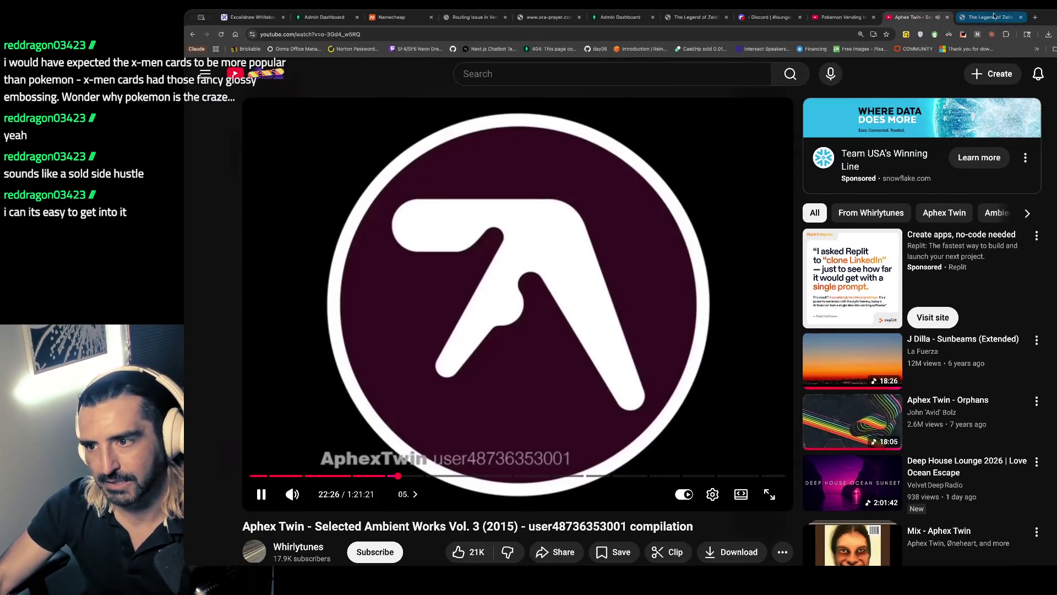
{"action": "left_click", "coordinate": [988, 17]}
{"action": "key", "text": "Return"}
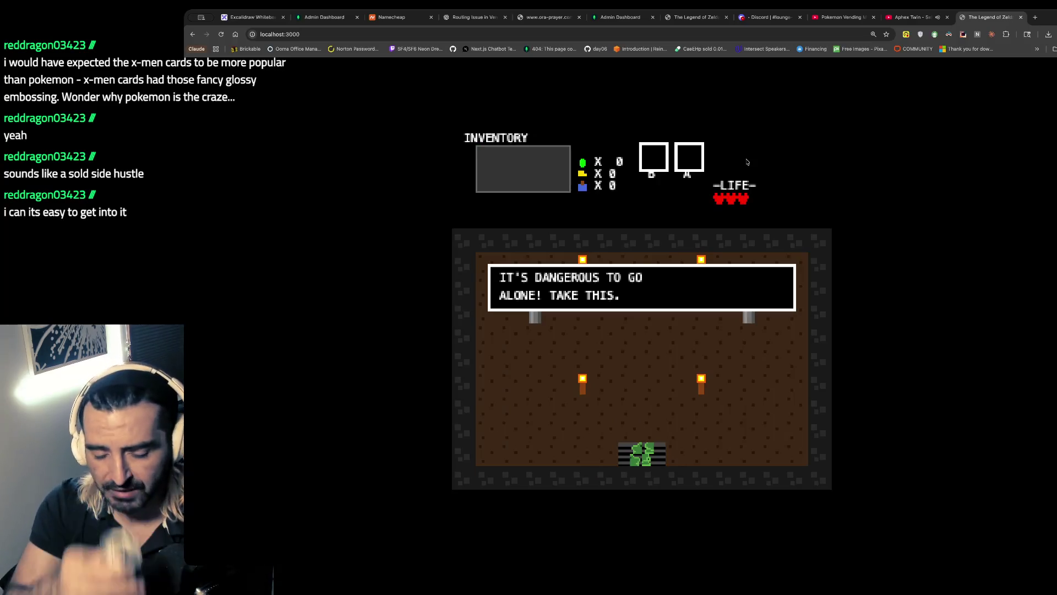
- Go to chatgpt.com and delete the '90s X-Men Cards' conversation from split view
{"action": "key", "text": "ctrl+t"}
{"action": "type", "text": "chatgpt.com"}
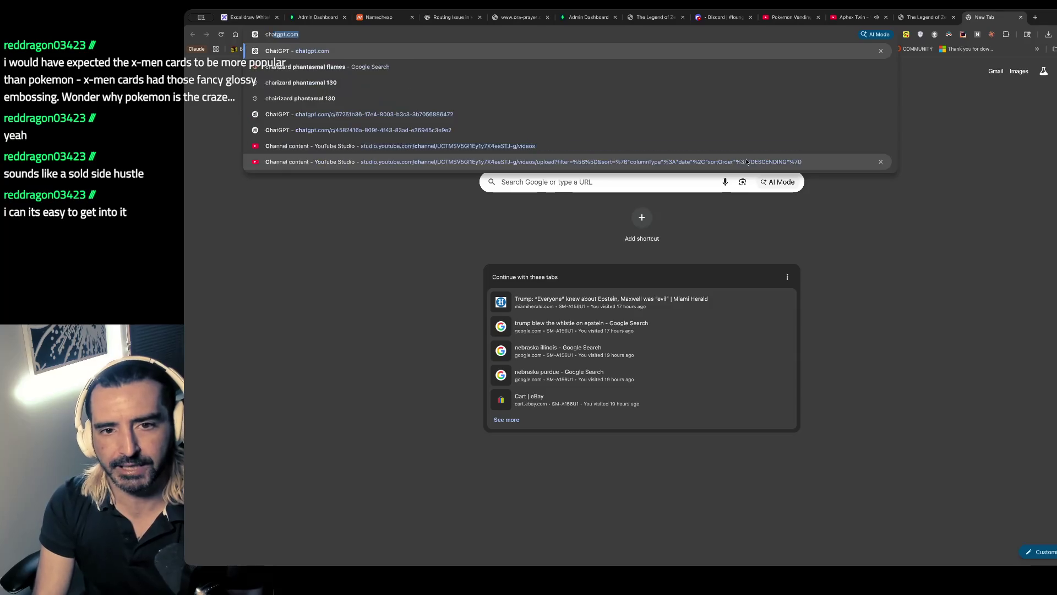
{"action": "key", "text": "Return"}
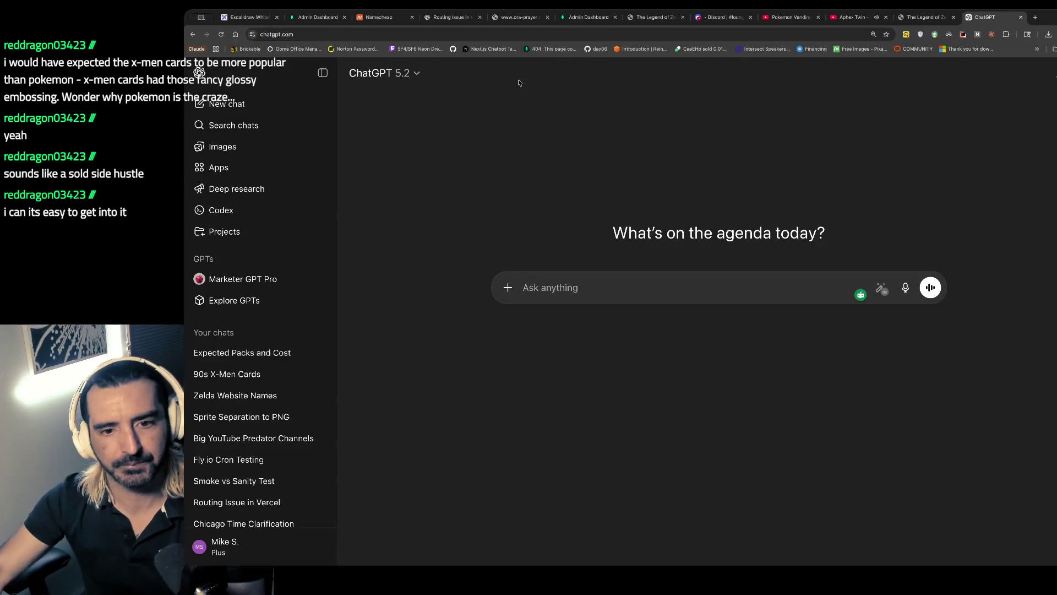
{"action": "mouse_move", "coordinate": [234, 374]}
{"action": "left_mouse_down"}
{"action": "mouse_move", "coordinate": [218, 364]}
{"action": "mouse_move", "coordinate": [268, 389]}
{"action": "mouse_move", "coordinate": [412, 389]}
{"action": "left_mouse_up"}
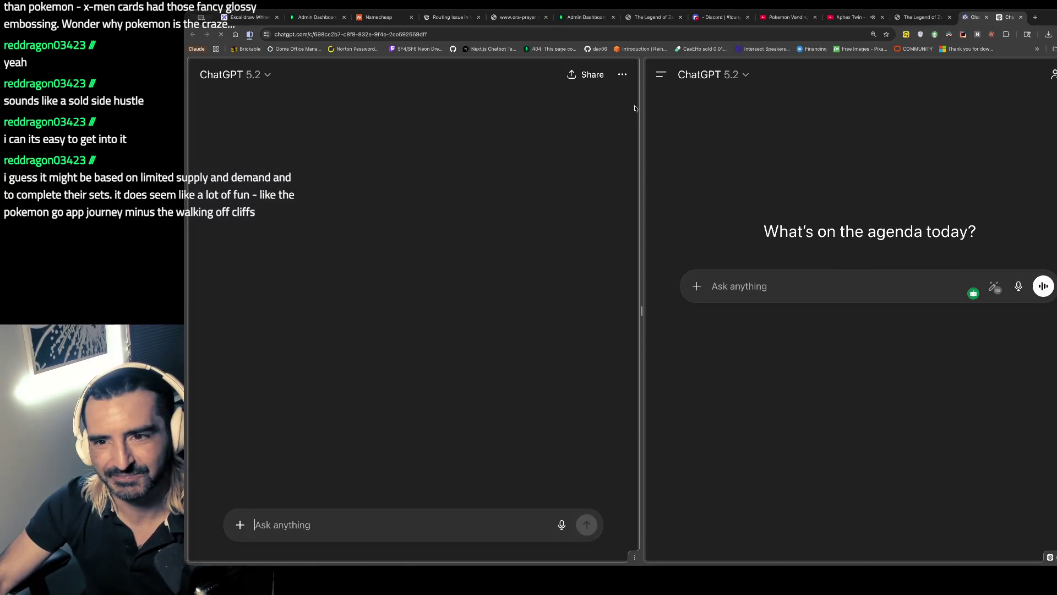
{"action": "left_click", "coordinate": [630, 76]}
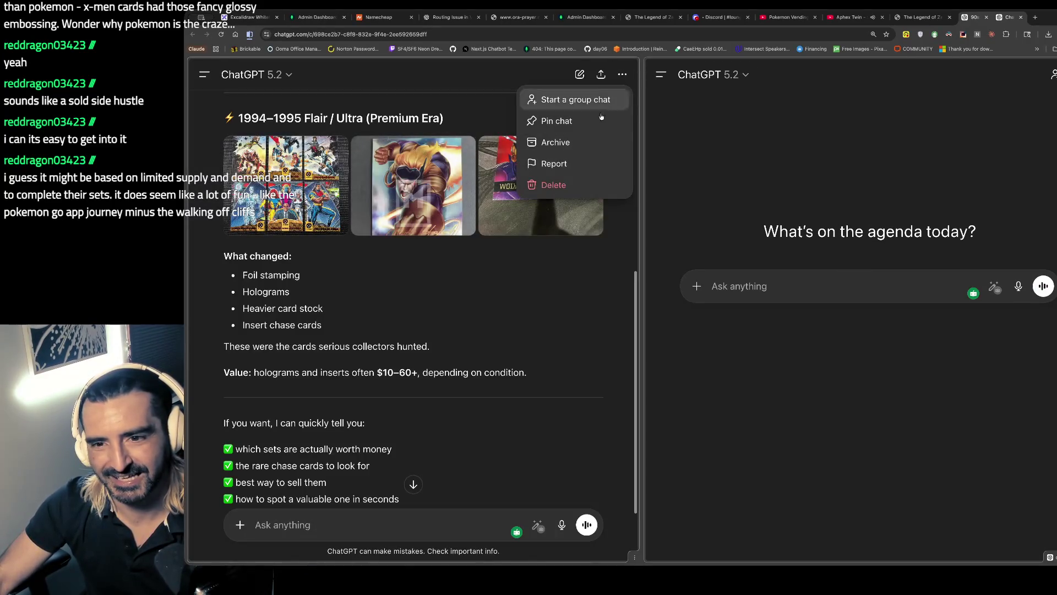
{"action": "left_click", "coordinate": [578, 185]}
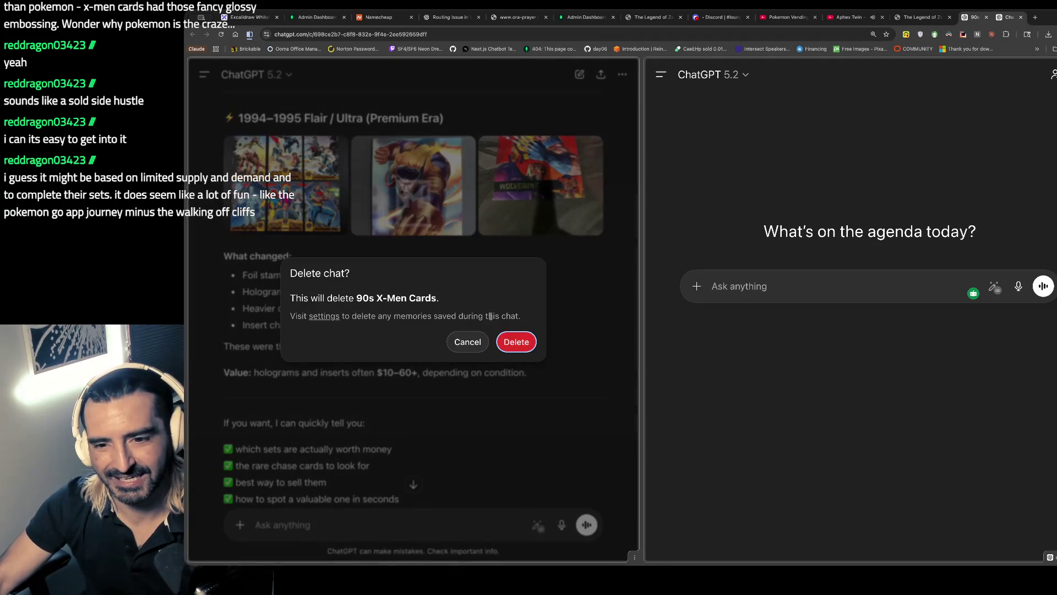
{"action": "left_click", "coordinate": [516, 341]}
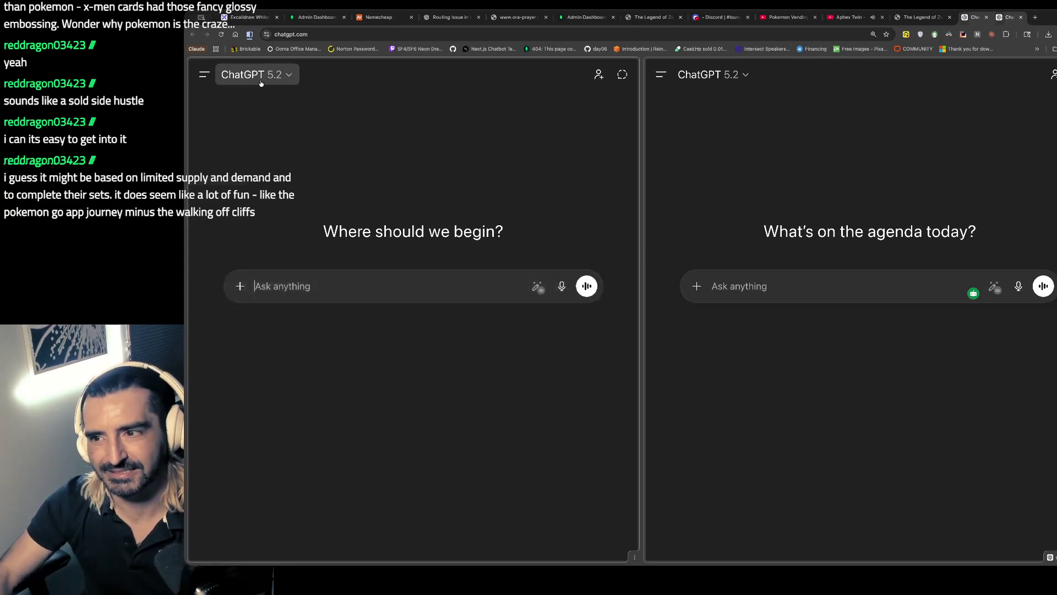
- Close the duplicate ChatGPT page and return to the Aphex Twin video on YouTube
{"action": "key", "text": "ctrl+t"}
{"action": "type", "text": "chatgpt.com"}
{"action": "key", "text": "Return"}
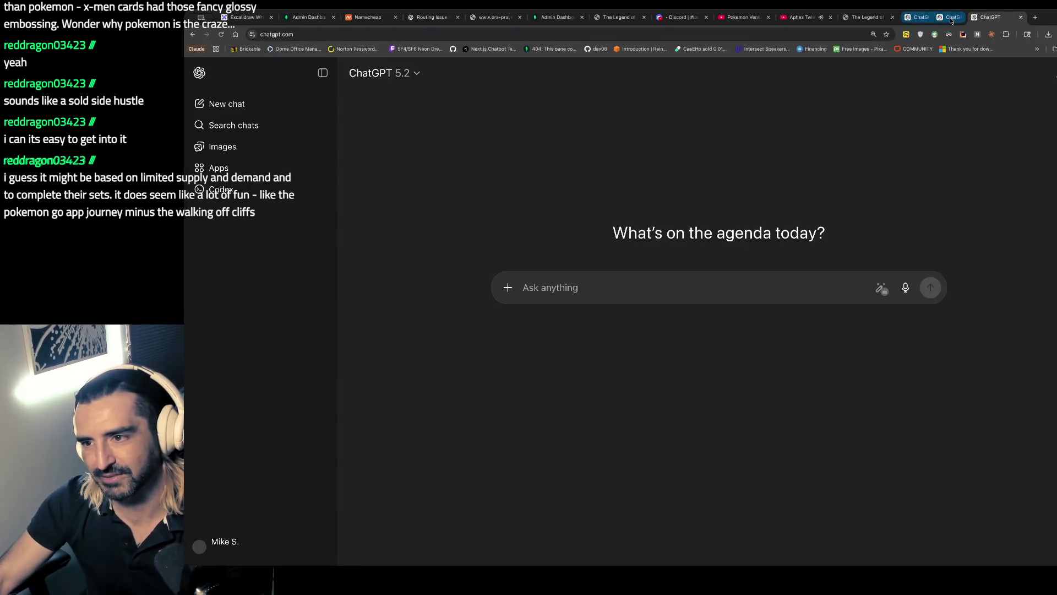
{"action": "left_click", "coordinate": [952, 21]}
{"action": "left_click", "coordinate": [1020, 17]}
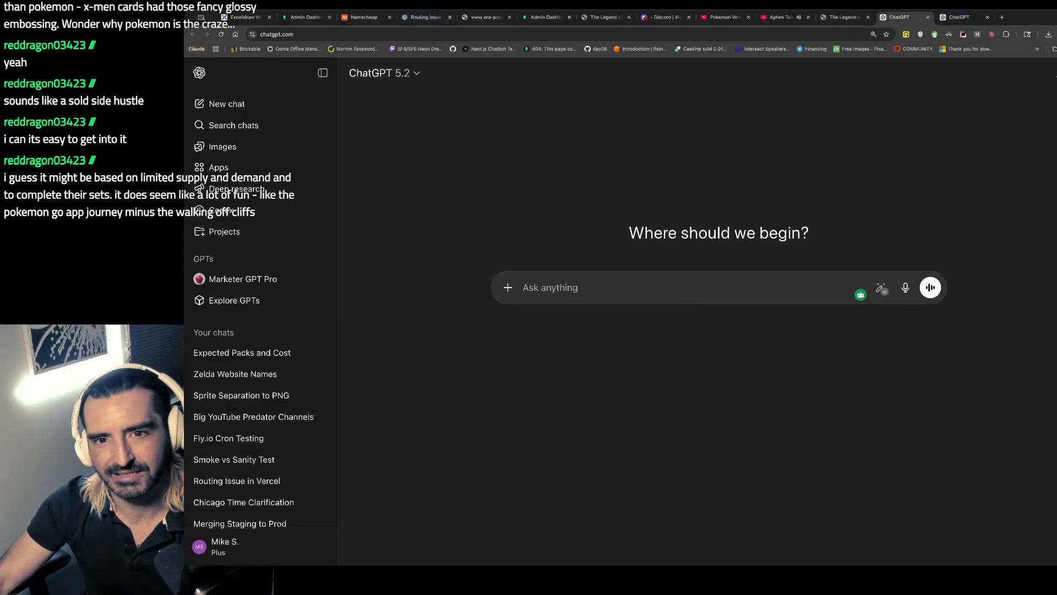
{"action": "left_click", "coordinate": [784, 15]}
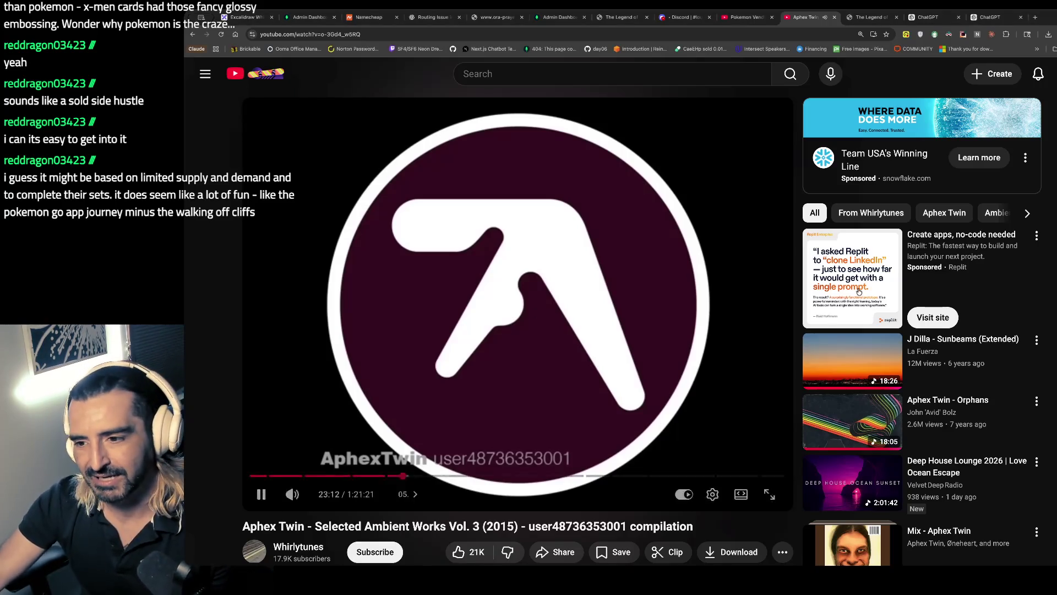
- Play J Dilla's 'Sunbeams (Extended)' and close the Pokemon vending machines video tab
{"action": "scroll", "coordinate": [881, 385], "scroll_direction": "down", "scroll_amount": 1}
{"action": "left_click", "coordinate": [880, 300]}
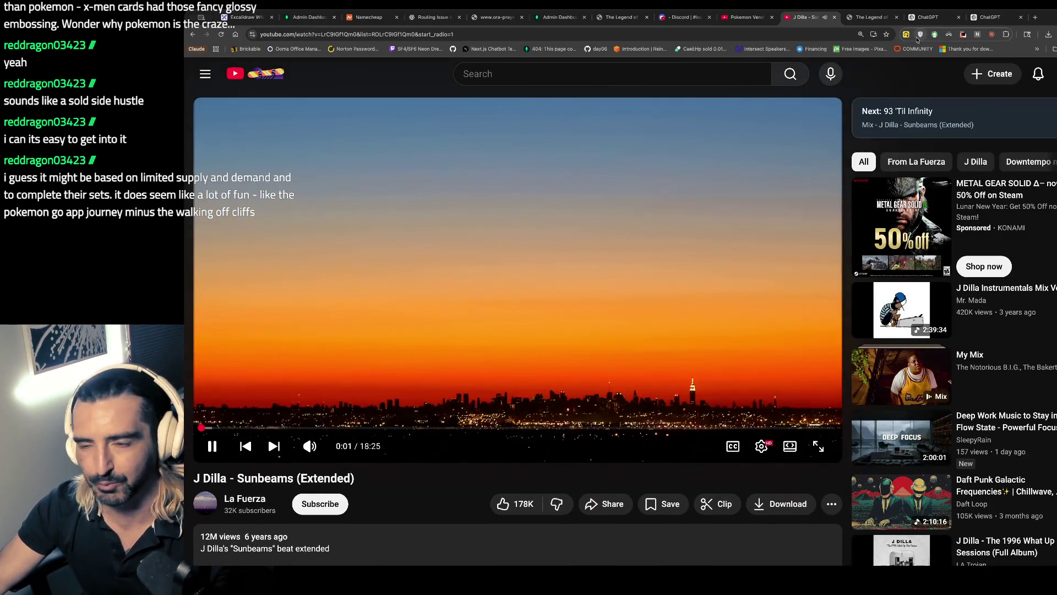
{"action": "left_click", "coordinate": [762, 18]}
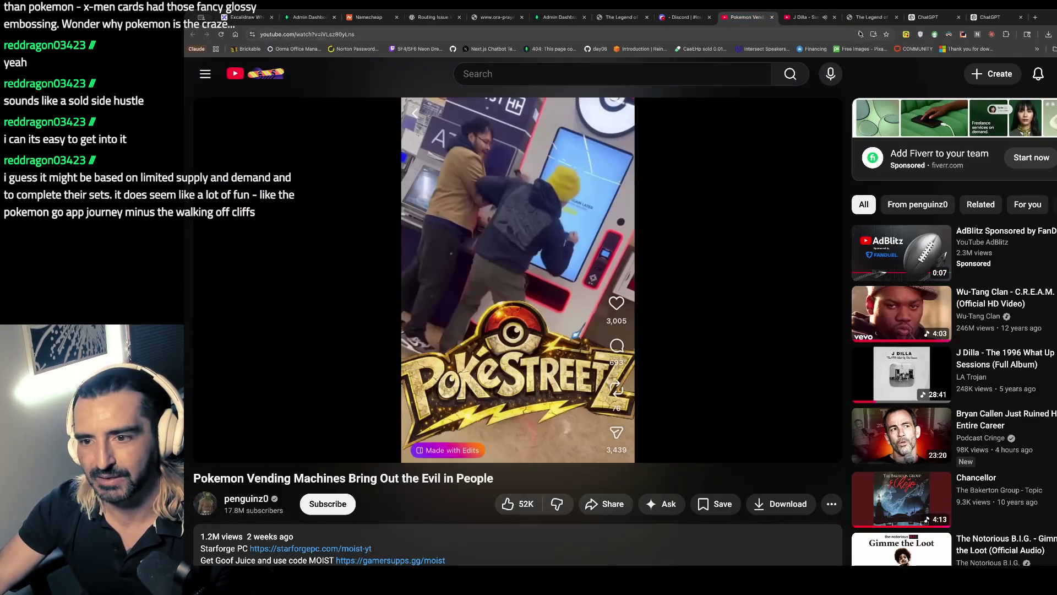
{"action": "left_click", "coordinate": [772, 18]}
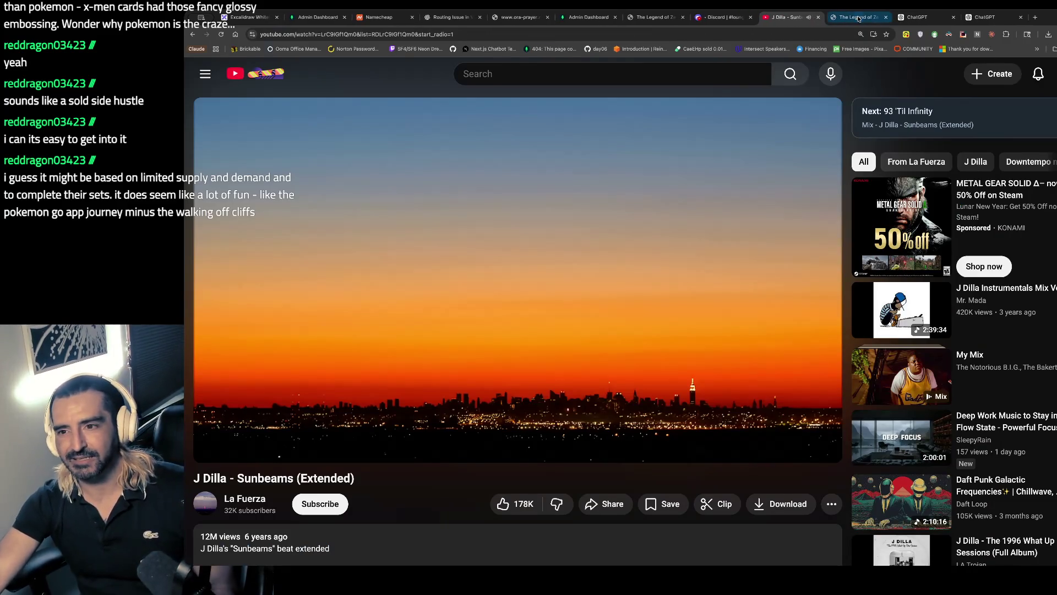
- Switch to the Zelda game at localhost:3000 showing the cave message, then open a new tab
{"action": "key", "text": "ctrl+Tab"}
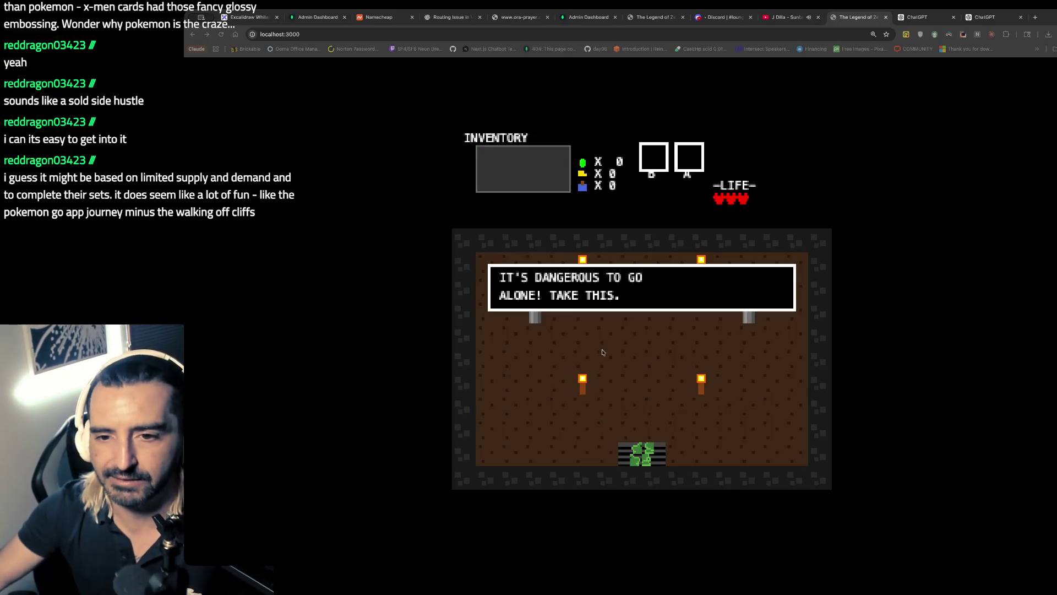
{"action": "key", "text": "ctrl+t"}
- Search 'nes competion cart' and open the $175,000 Nintendo World Championships eBay listing
{"action": "type", "text": "nes "}
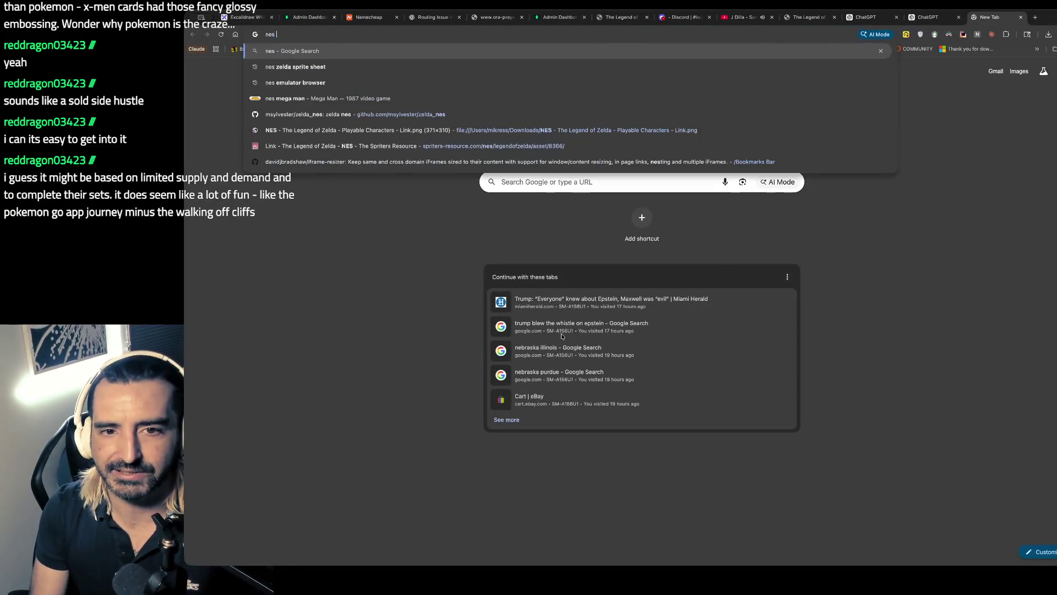
{"action": "type", "text": "competion cart"}
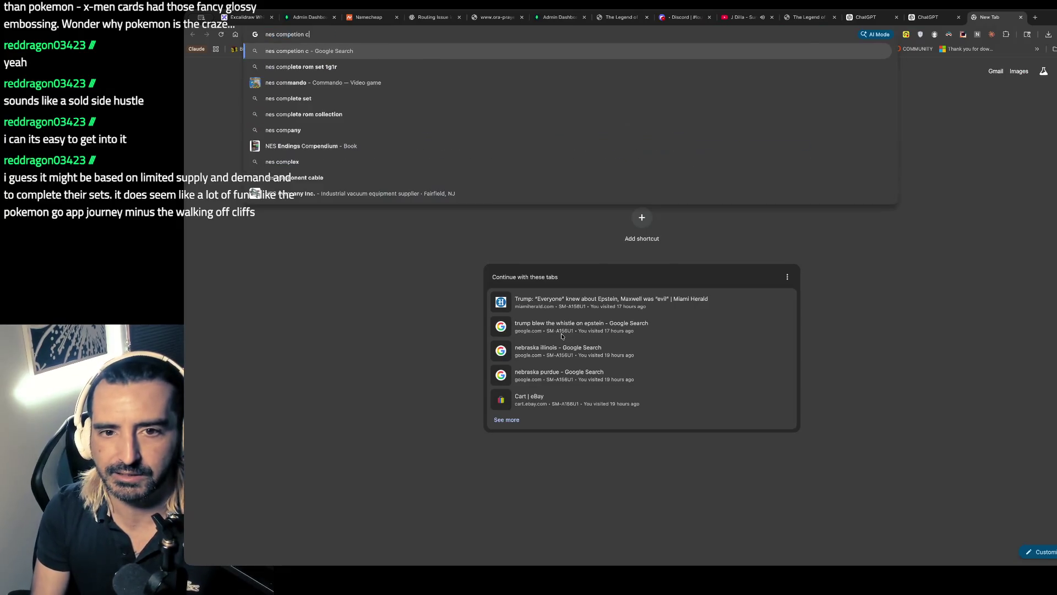
{"action": "key", "text": "Return"}
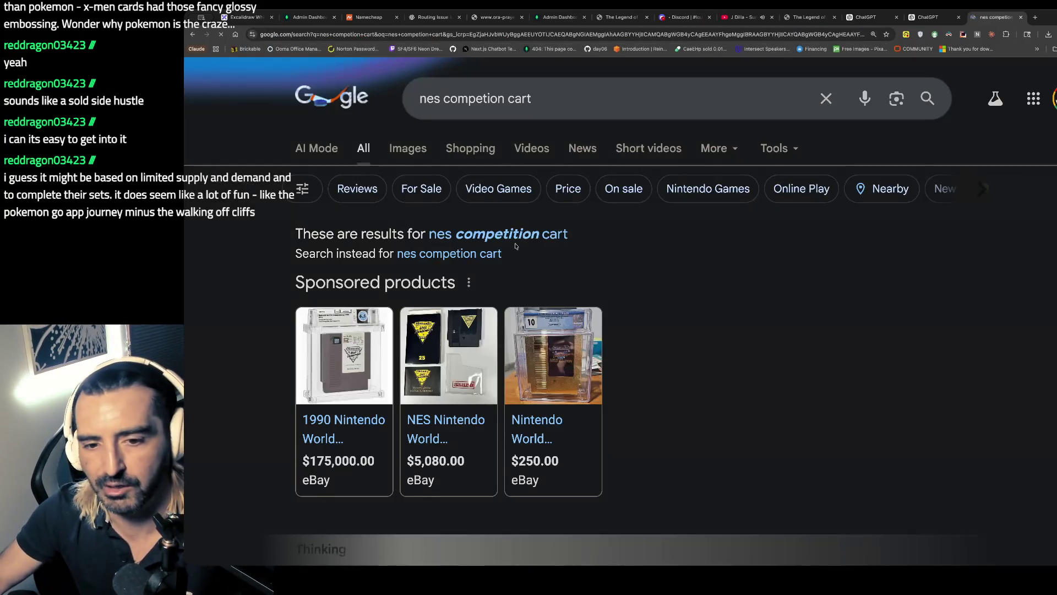
{"action": "left_click", "coordinate": [358, 354]}
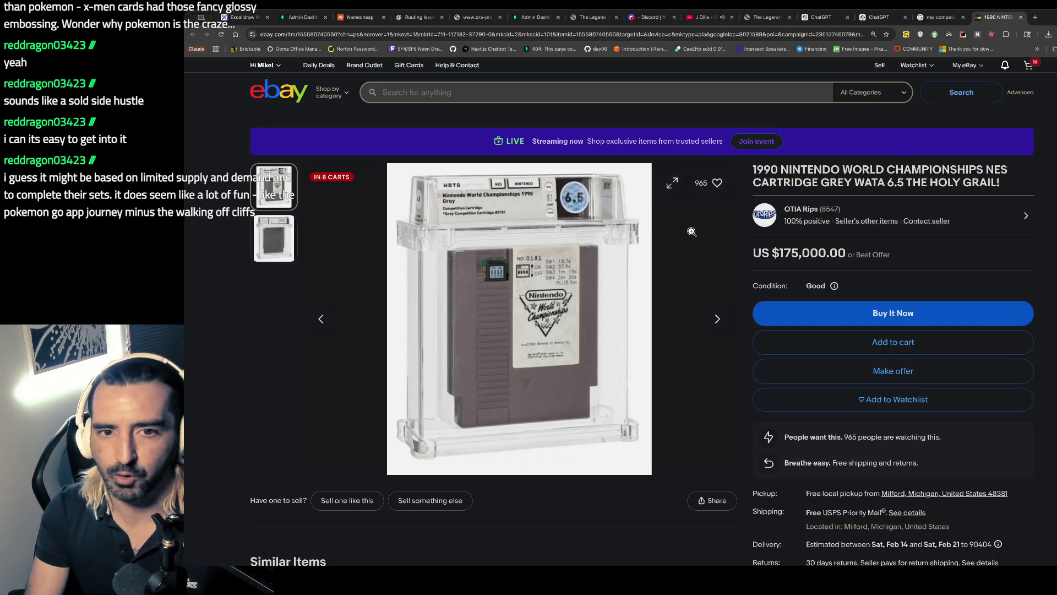
- Search Google for 'stadium events nes' from the address bar
{"action": "key", "text": "ctrl+l"}
{"action": "type", "text": "stadium events nes"}
{"action": "key", "text": "Return"}
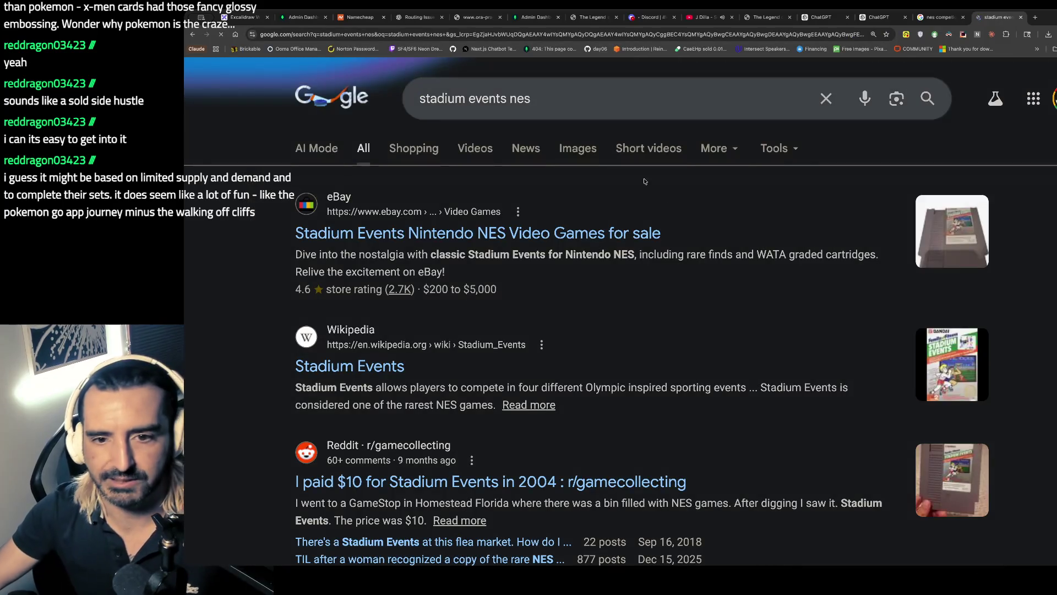
- Show Shopping results for stadium events nes and expand the full 'Original stadium events NES' grid
{"action": "left_click", "coordinate": [412, 149]}
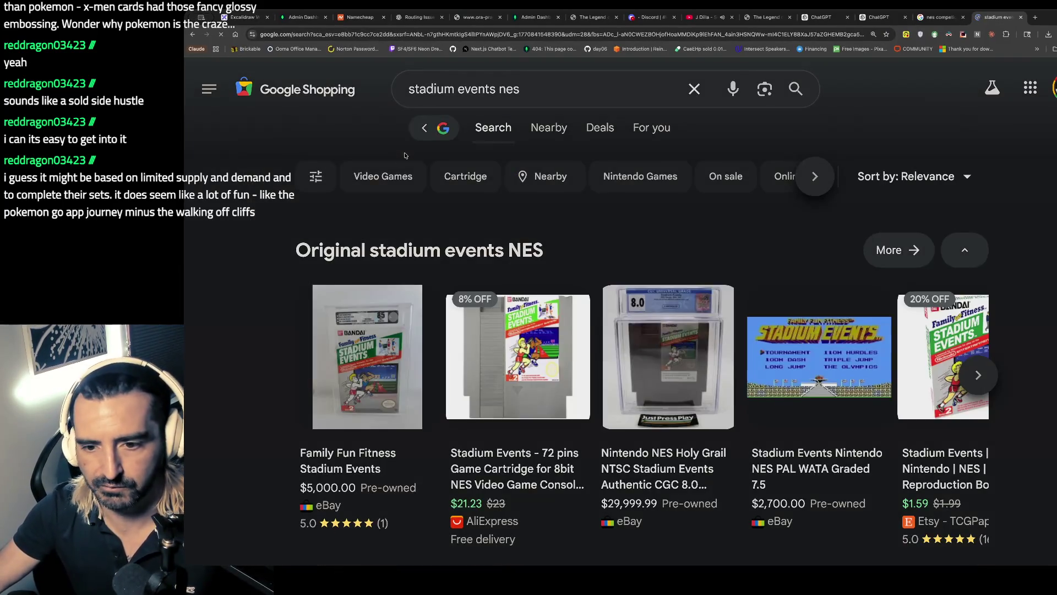
{"action": "left_click", "coordinate": [898, 250]}
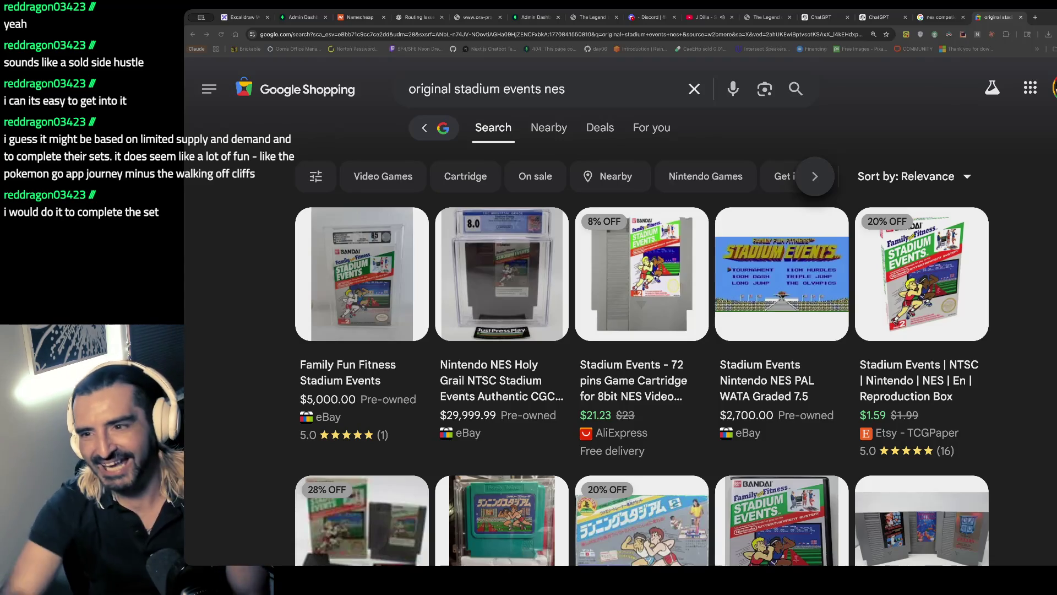
- Return to the J Dilla YouTube tab and search for 'pokemon card theft convention'
{"action": "mouse_move", "coordinate": [601, 283]}
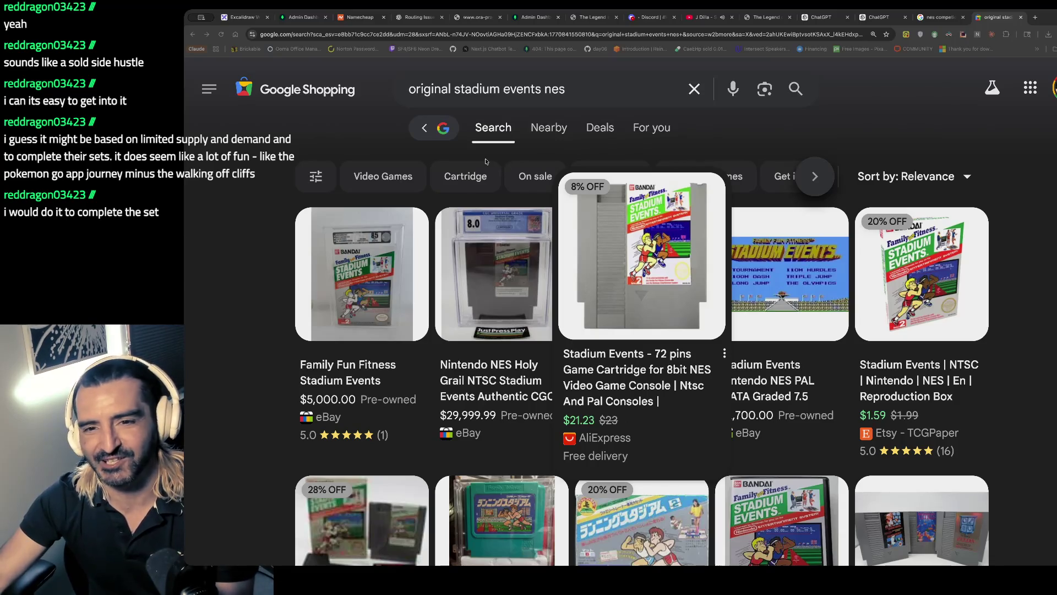
{"action": "left_click", "coordinate": [704, 22]}
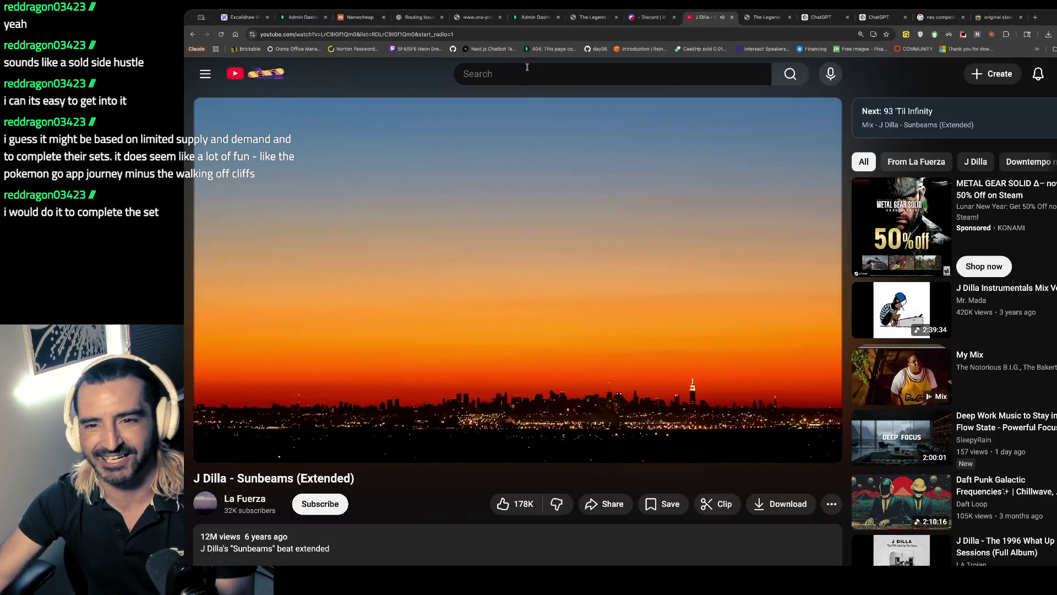
{"action": "left_click", "coordinate": [468, 72]}
{"action": "type", "text": "pokemon card theft "}
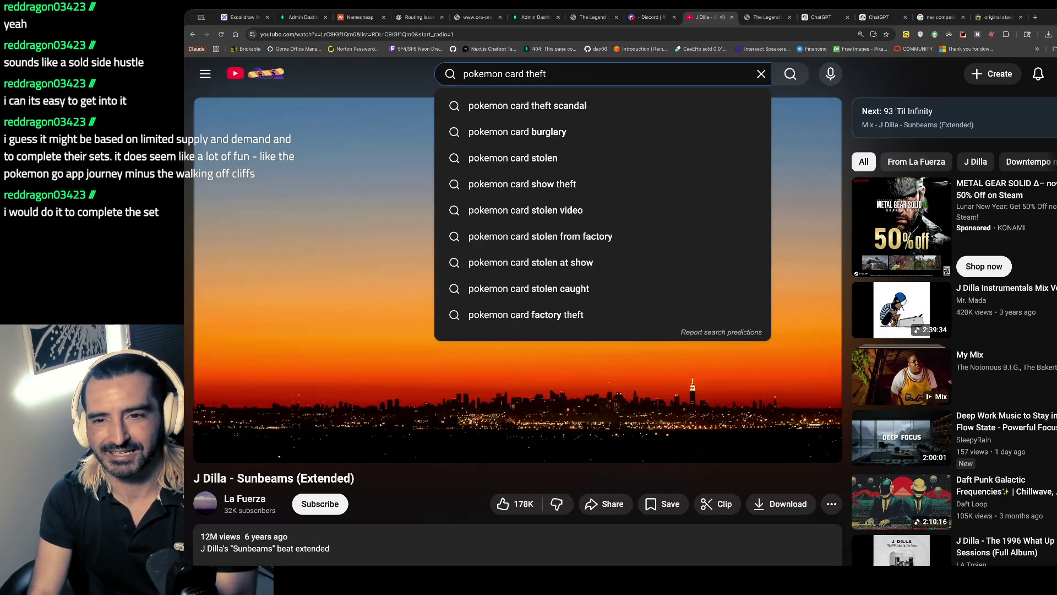
{"action": "type", "text": "conve"}
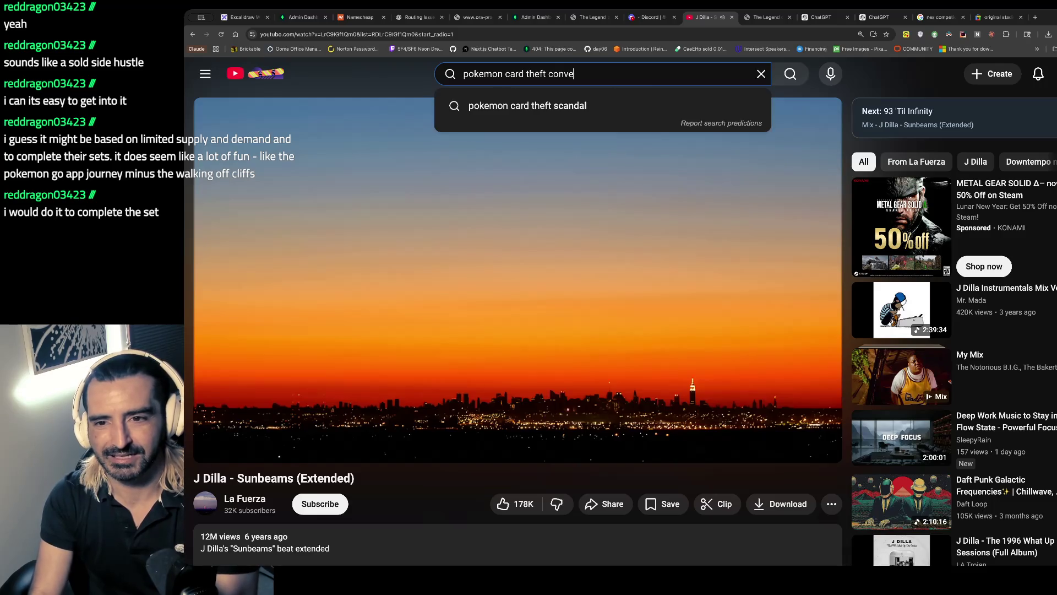
{"action": "type", "text": "ntion"}
{"action": "key", "text": "Return"}
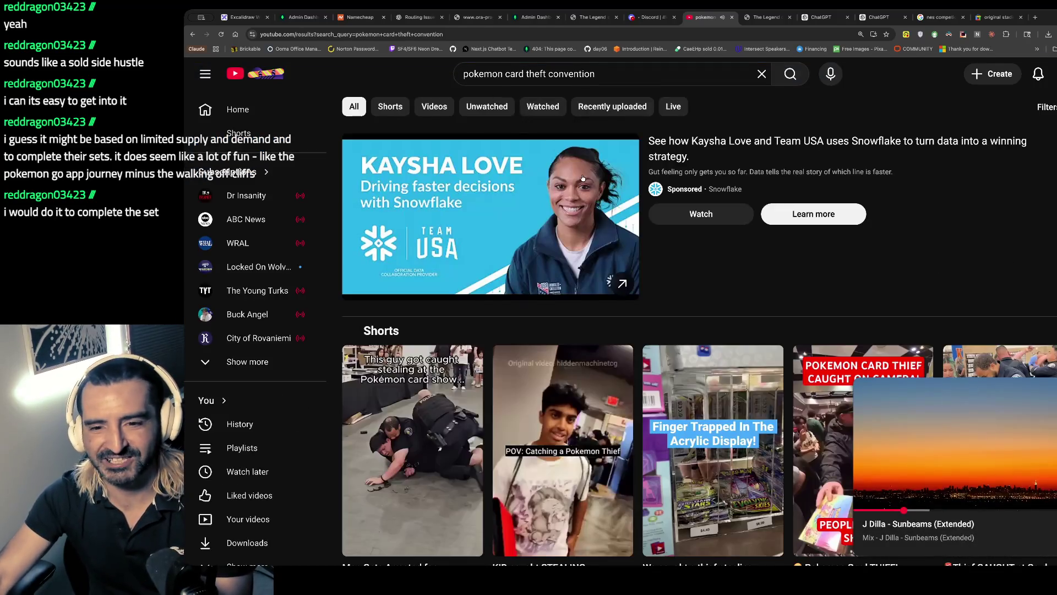
{"action": "scroll", "coordinate": [425, 276], "scroll_direction": "down", "scroll_amount": 3}
- Watch the 'Man Gets Arrested for Stealing Pokemon Cards' Short from the start with sound, then close it
{"action": "left_click", "coordinate": [425, 276]}
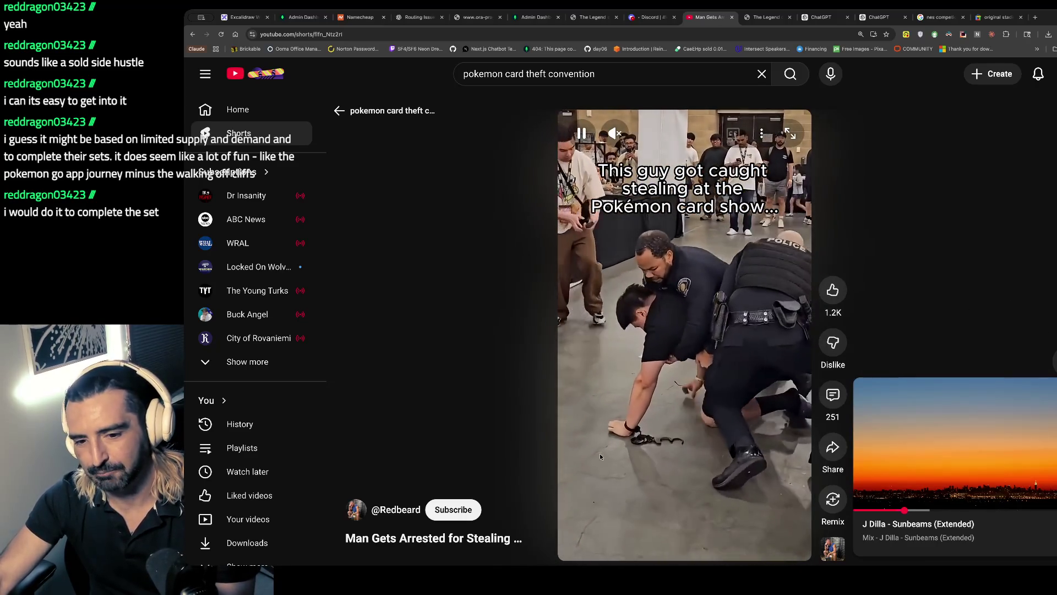
{"action": "left_click", "coordinate": [682, 284]}
{"action": "left_click", "coordinate": [683, 284]}
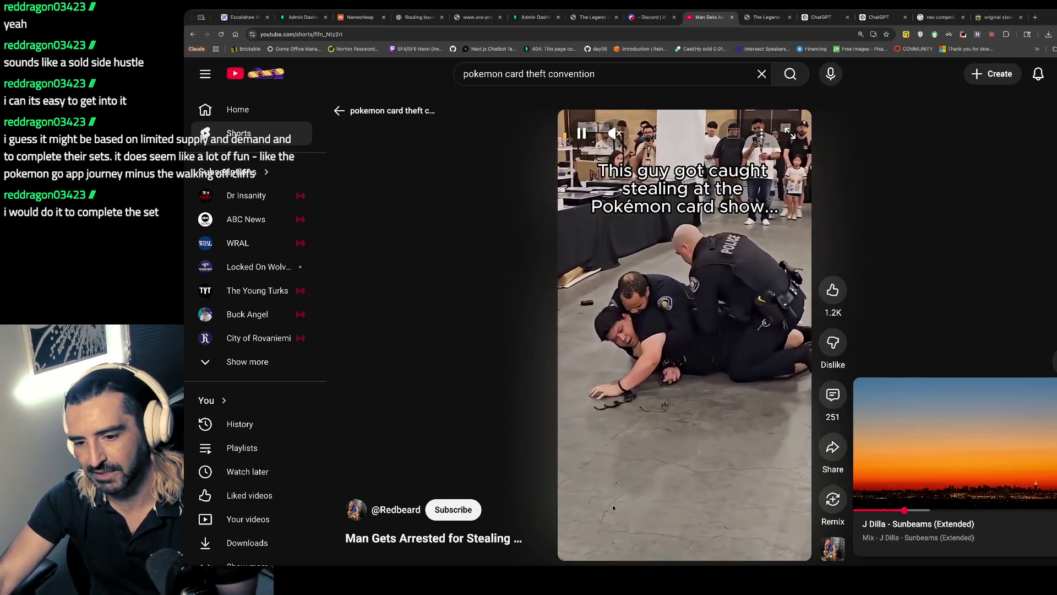
{"action": "left_click", "coordinate": [576, 559]}
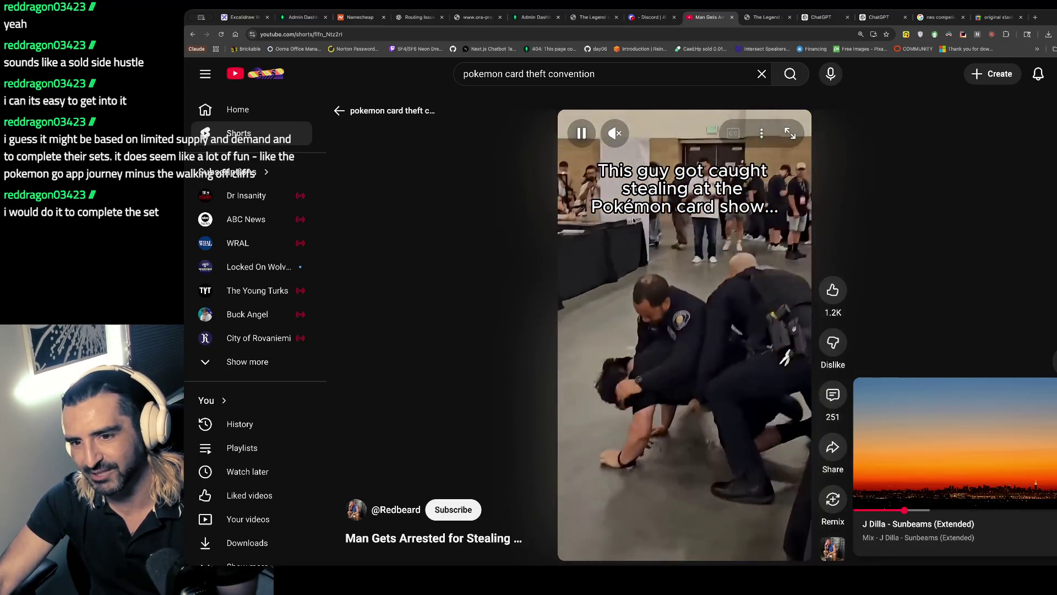
{"action": "key", "text": "m"}
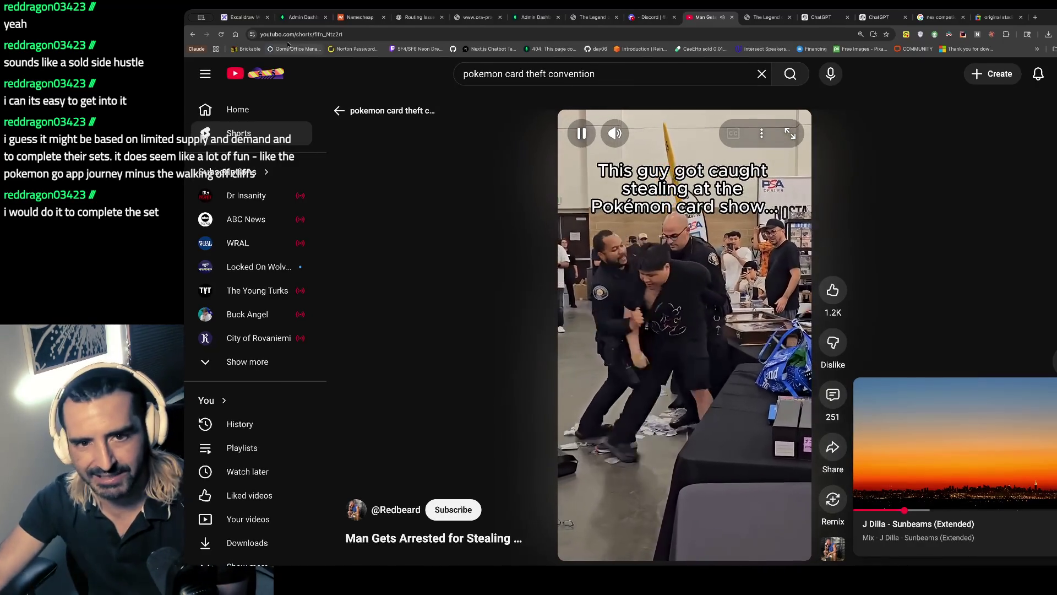
{"action": "left_click", "coordinate": [339, 110]}
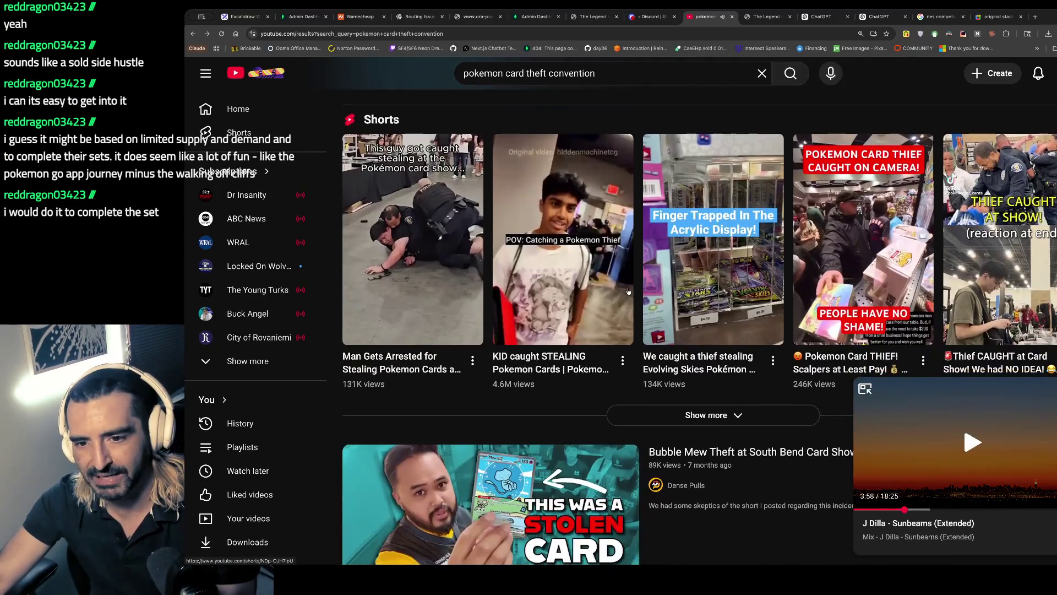
- Watch the 'KID caught STEALING' Pokemon cards Short, pausing and resuming it, then exit to the results
{"action": "left_click", "coordinate": [598, 281]}
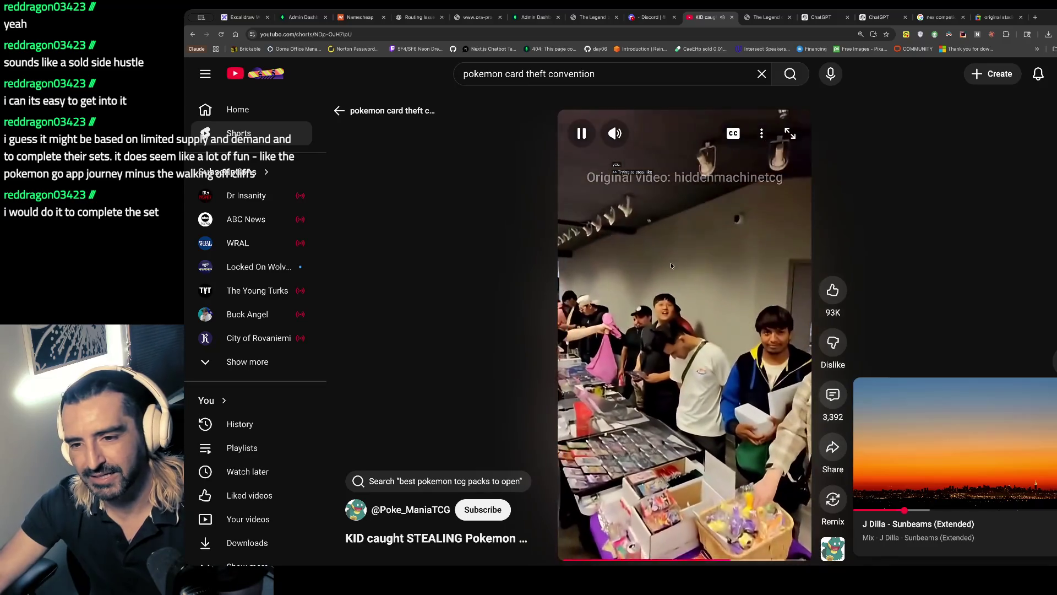
{"action": "left_click", "coordinate": [724, 341]}
{"action": "left_click", "coordinate": [723, 340]}
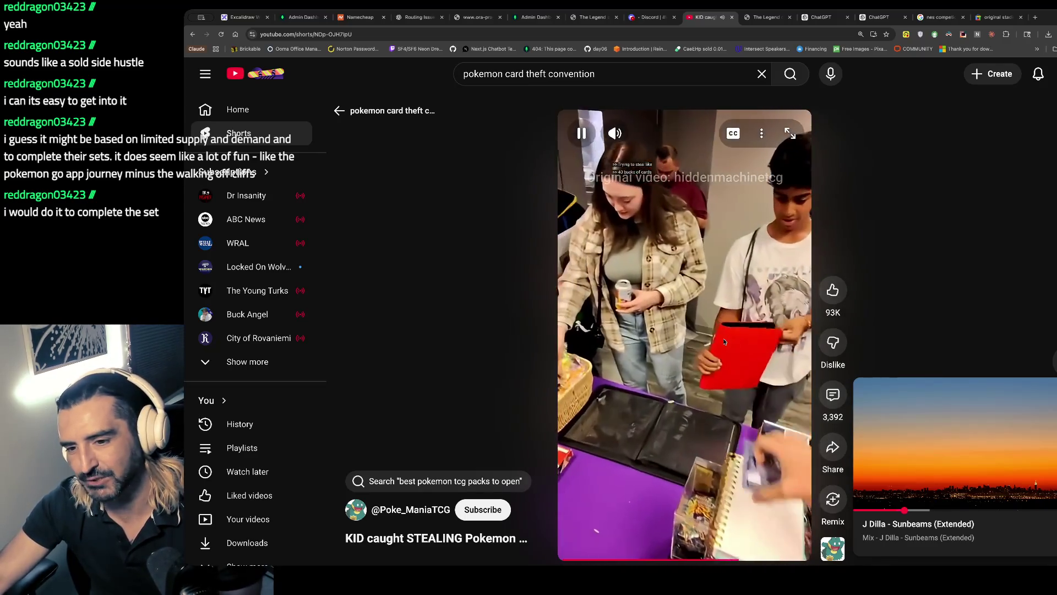
{"action": "left_click", "coordinate": [698, 336]}
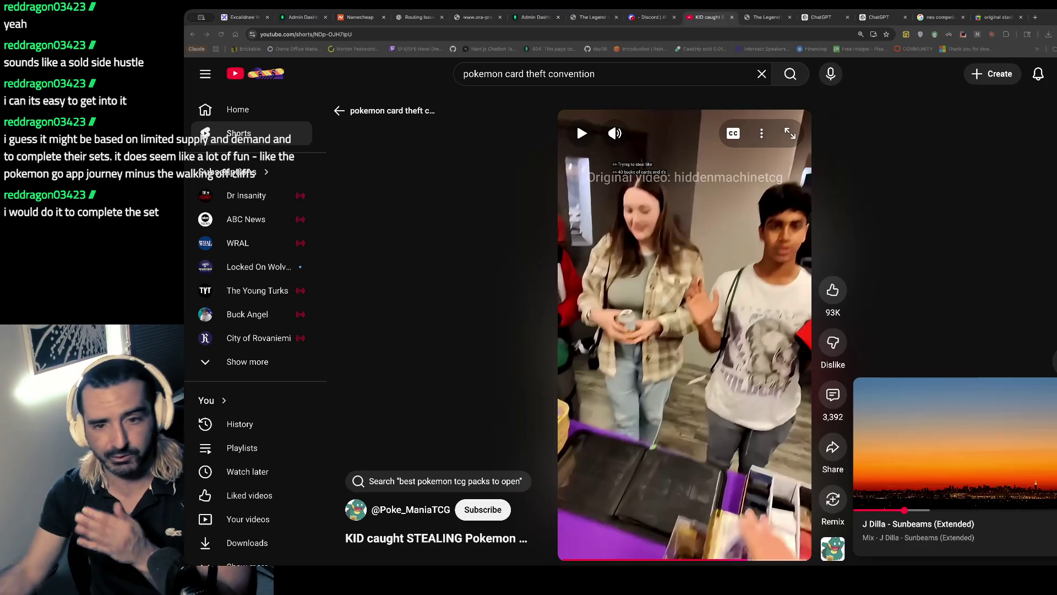
{"action": "left_click", "coordinate": [697, 293]}
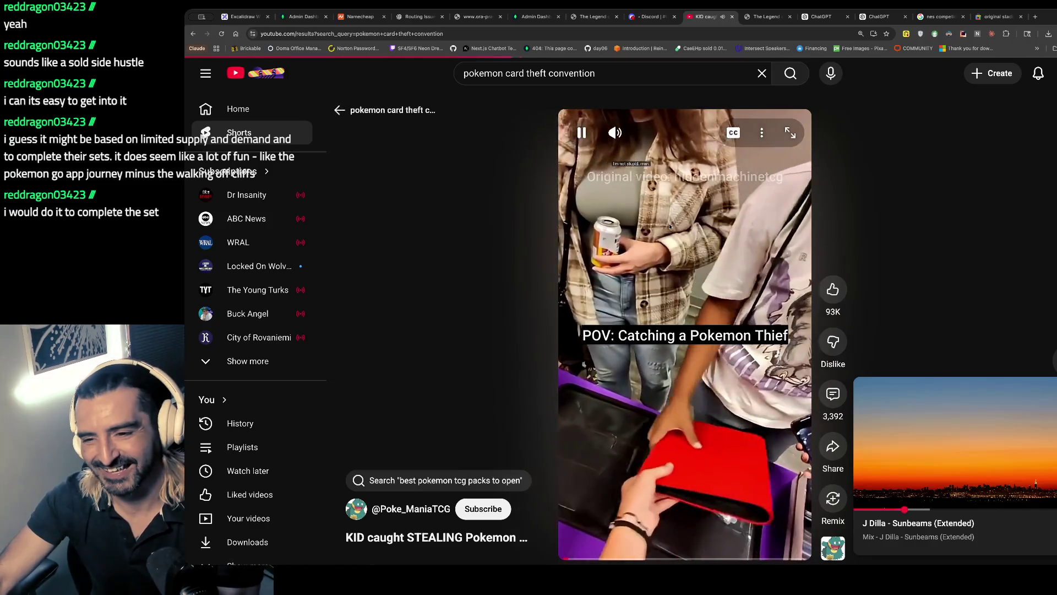
{"action": "key", "text": "Escape"}
{"action": "scroll", "coordinate": [753, 231], "scroll_direction": "down", "scroll_amount": 4}
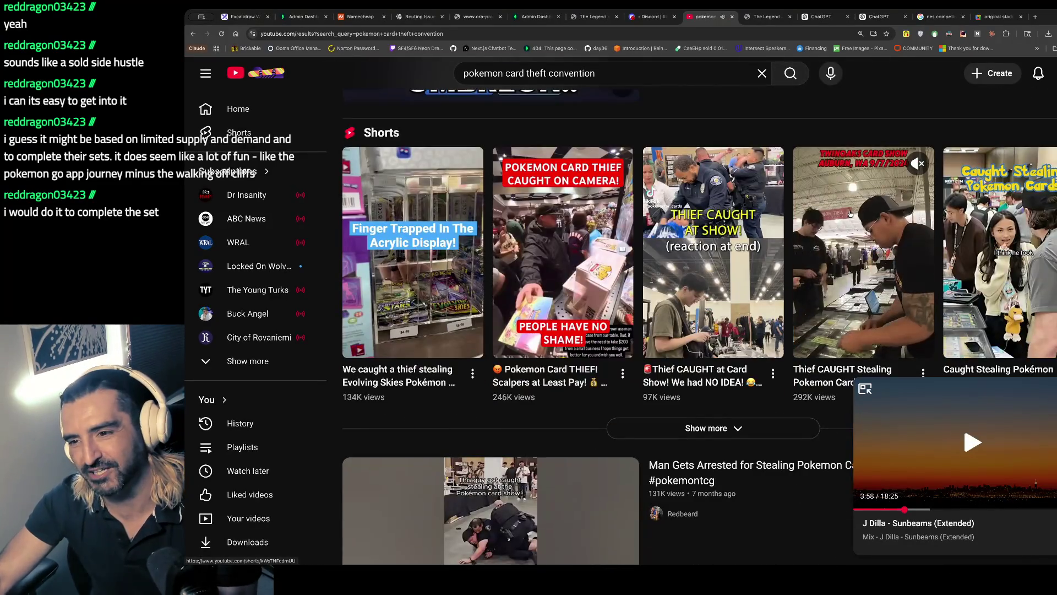
- Pause and replay the 'Caught Stealing Pokémon Cards' Short, go back to results, and resume the J Dilla mix
{"action": "left_click", "coordinate": [1016, 211]}
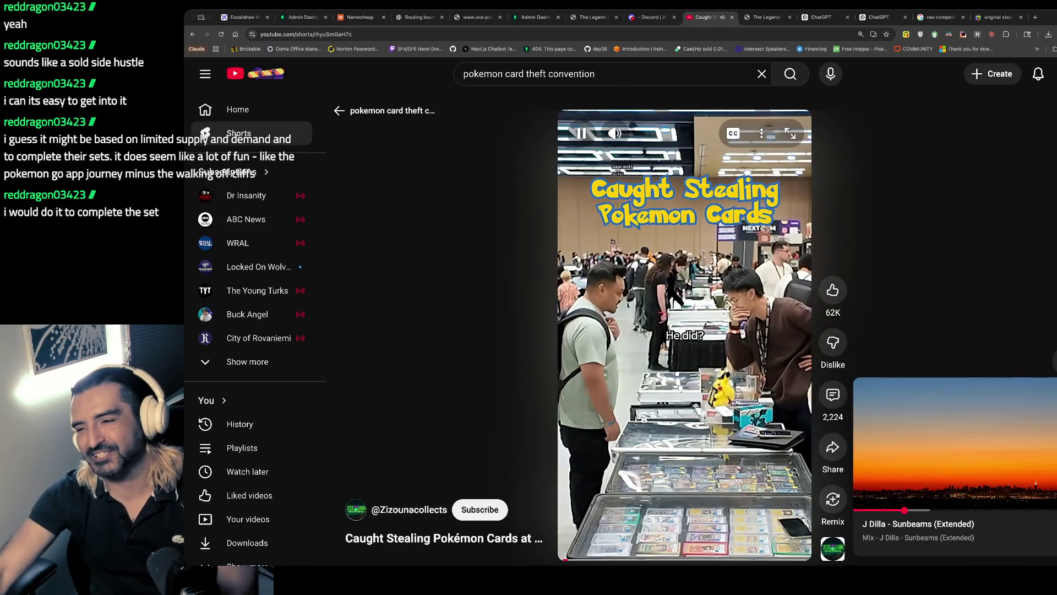
{"action": "left_click", "coordinate": [626, 337]}
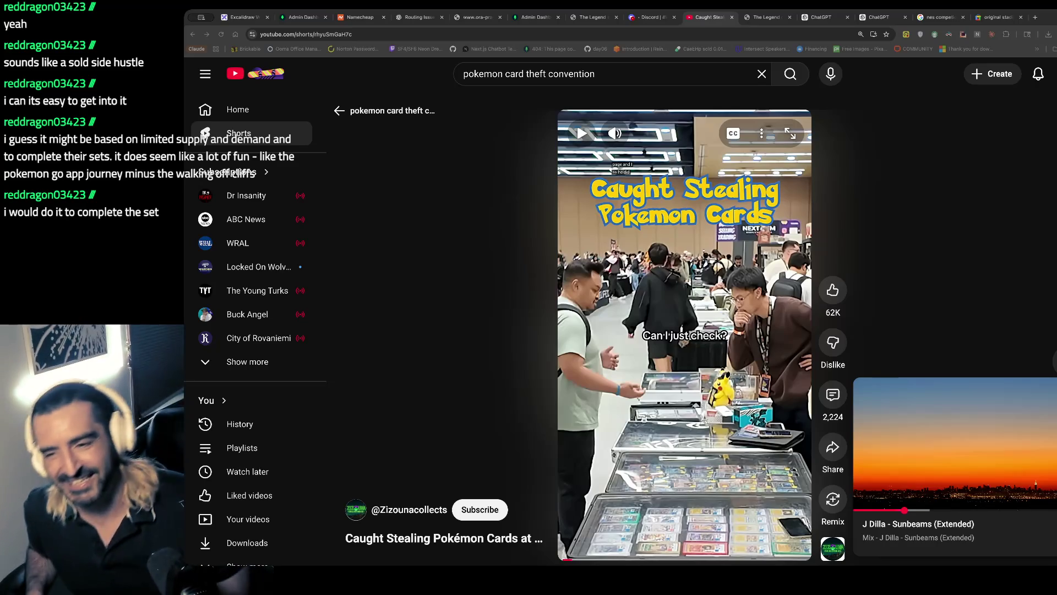
{"action": "left_click", "coordinate": [675, 217]}
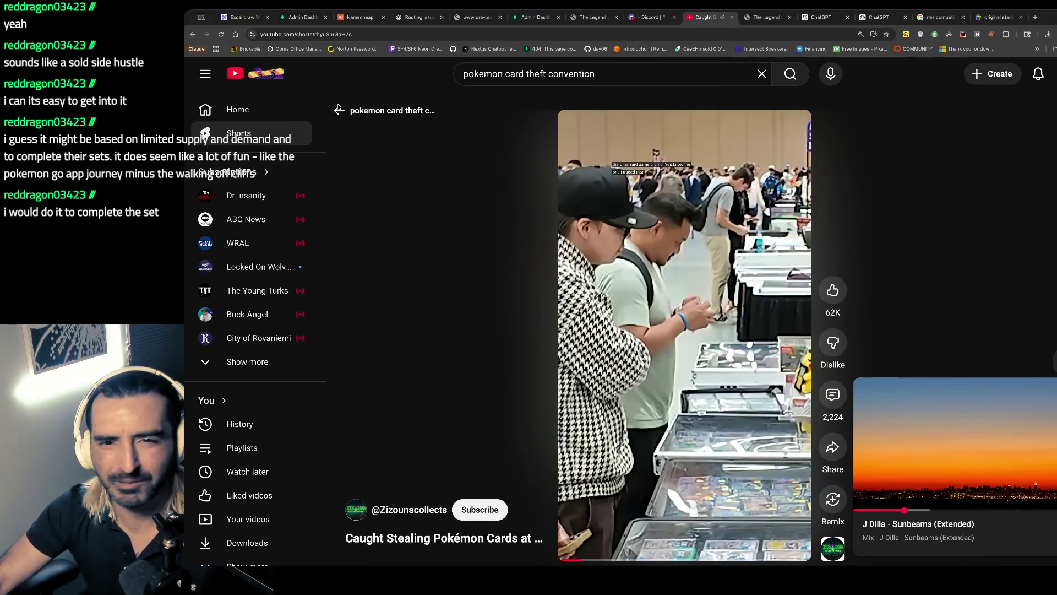
{"action": "left_click", "coordinate": [366, 109]}
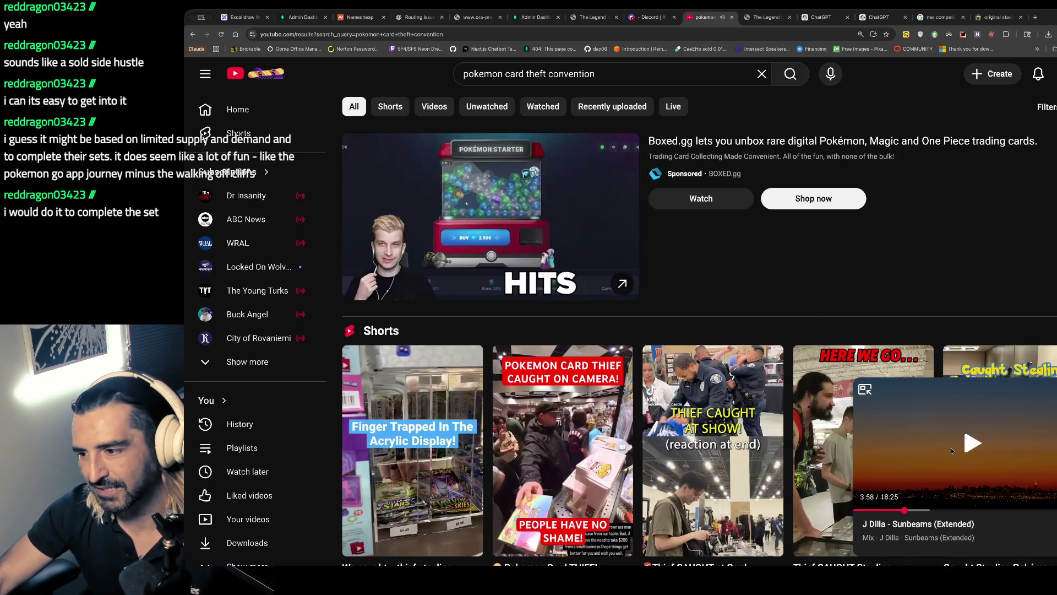
{"action": "left_click", "coordinate": [947, 450]}
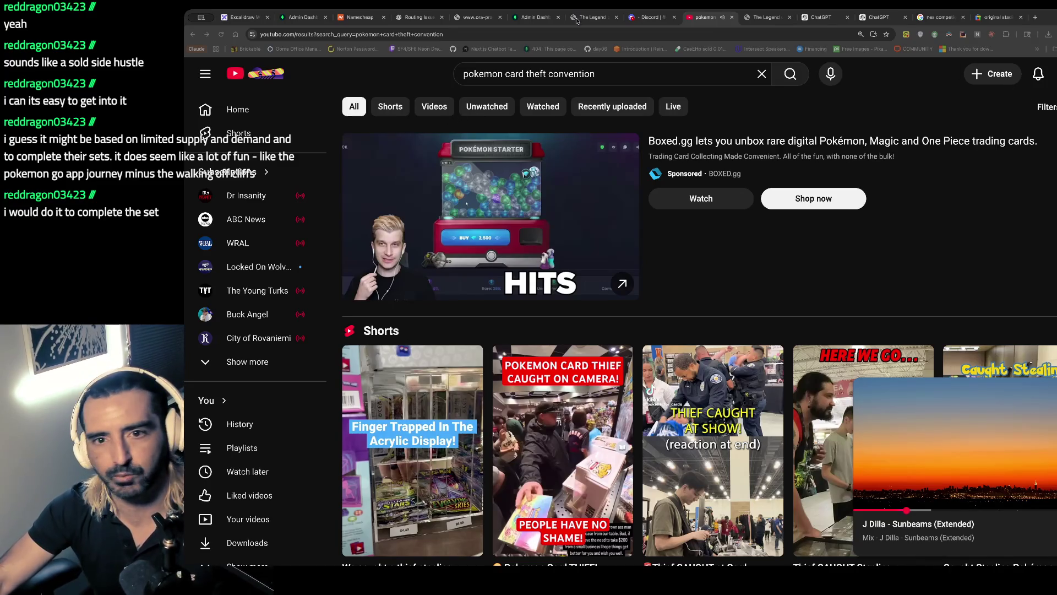
- Switch to the Excalidraw tab showing the stream to-do notes ending with 'Zelda on a ralph loop'
{"action": "left_click", "coordinate": [243, 17]}
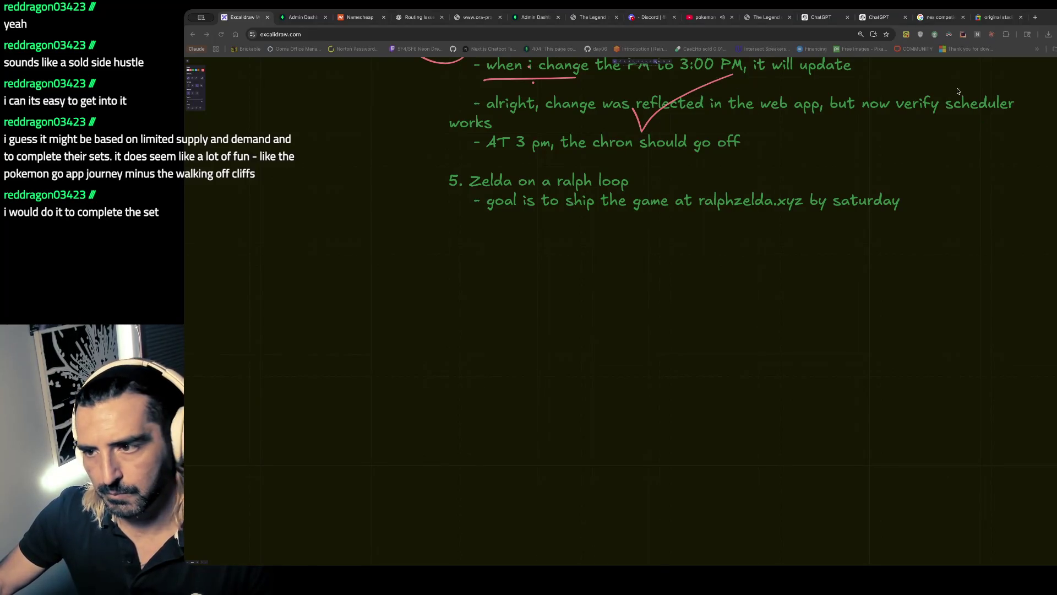
- Follow the UMICH Okta reminder email's oktaverify.umich.edu link and choose to enroll the UMICH account
{"action": "left_click", "coordinate": [878, 14]}
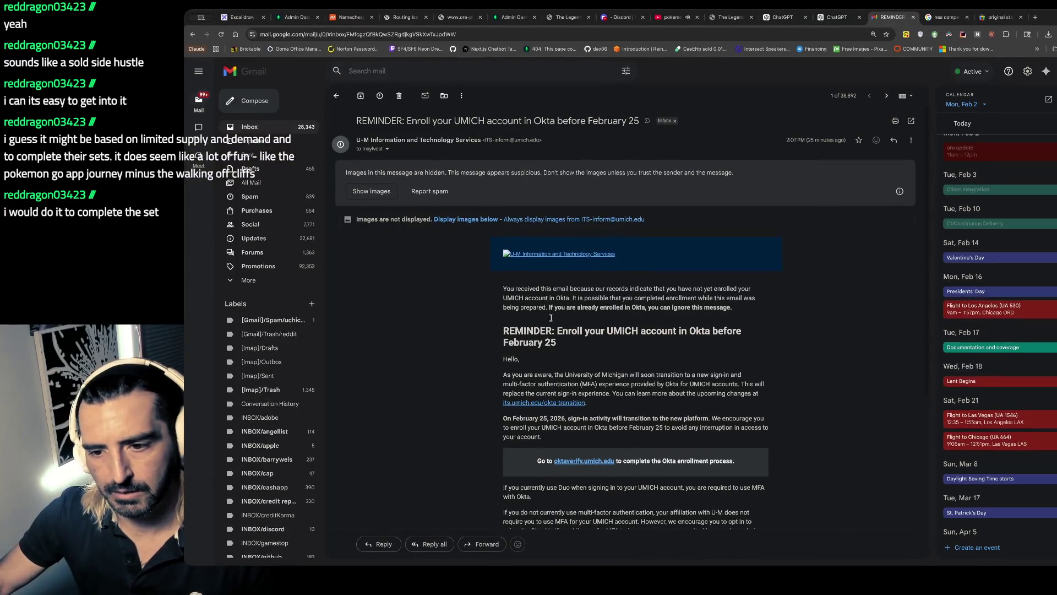
{"action": "scroll", "coordinate": [503, 330], "scroll_direction": "down", "scroll_amount": 2}
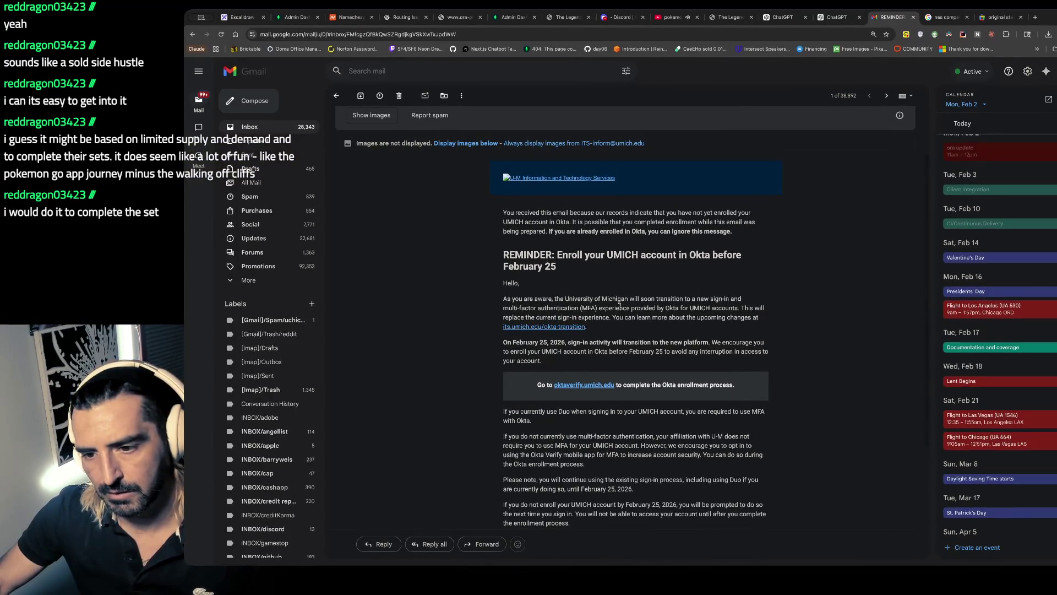
{"action": "scroll", "coordinate": [583, 354], "scroll_direction": "down", "scroll_amount": 3}
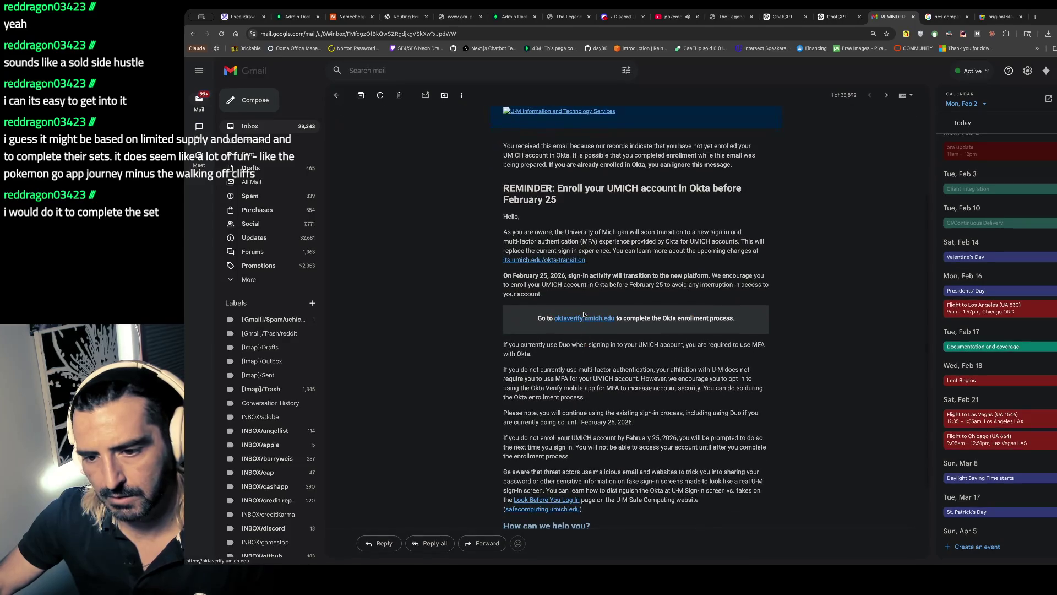
{"action": "left_click", "coordinate": [582, 320]}
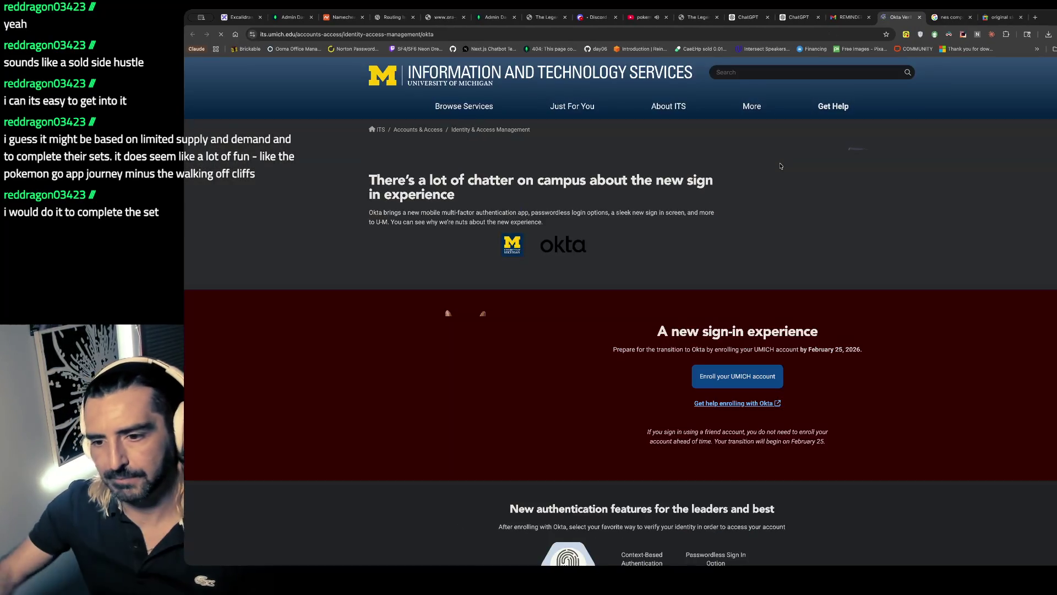
{"action": "left_click", "coordinate": [700, 387]}
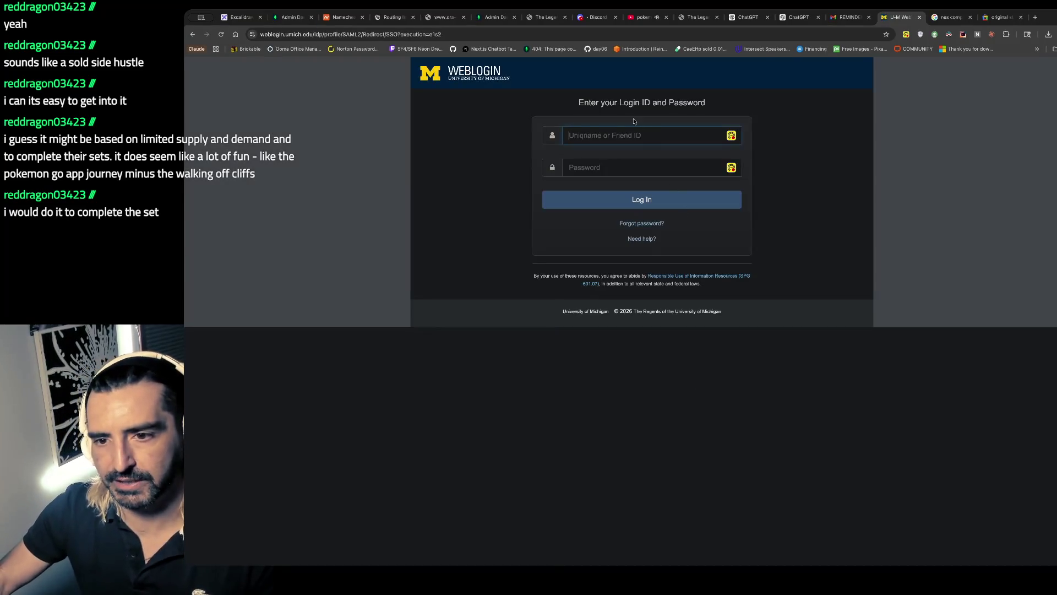
- Enter the uniqname and password at Weblogin, then choose to reset the forgotten password after it fails
{"action": "type", "text": "msy"}
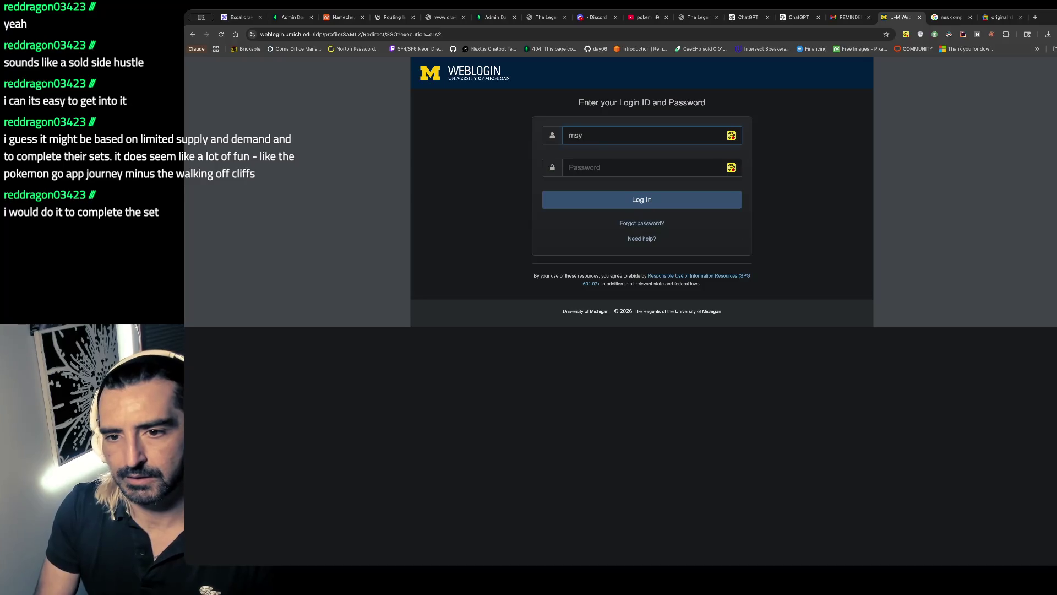
{"action": "type", "text": "lves"}
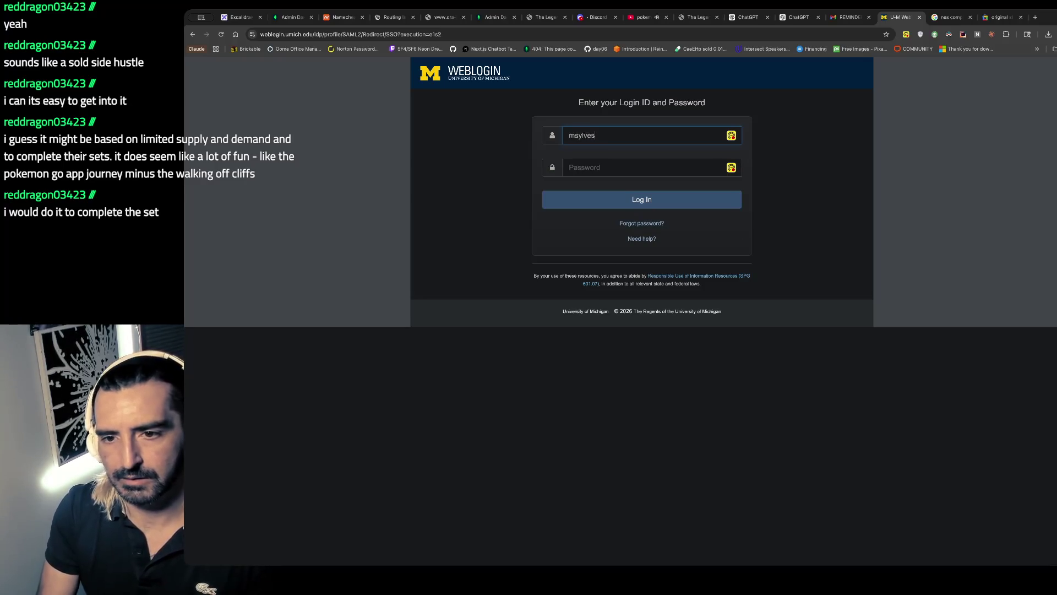
{"action": "type", "text": "•••••"}
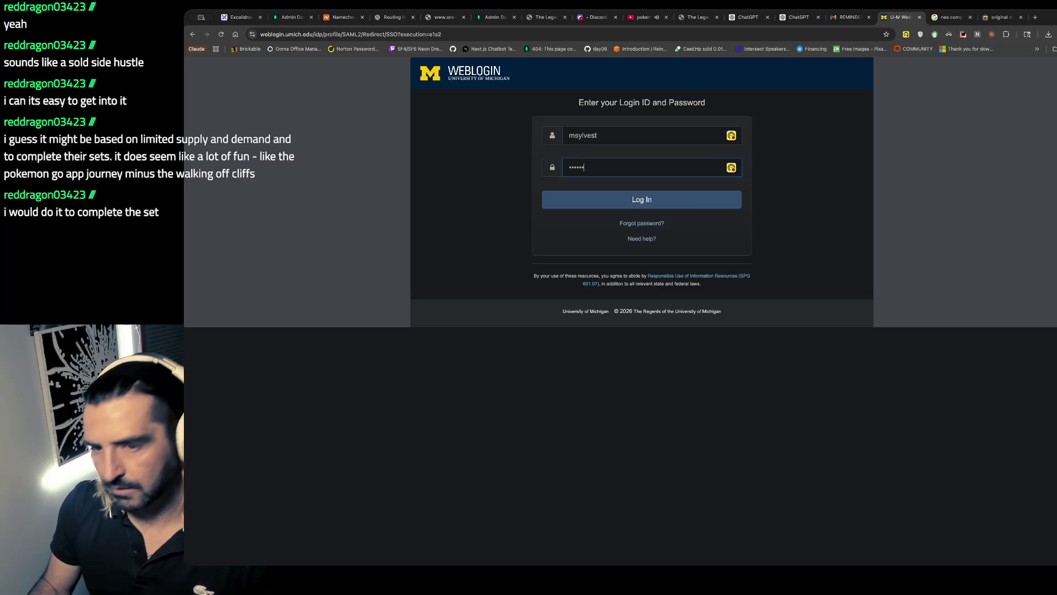
{"action": "type", "text": "•••"}
{"action": "key", "text": "Return"}
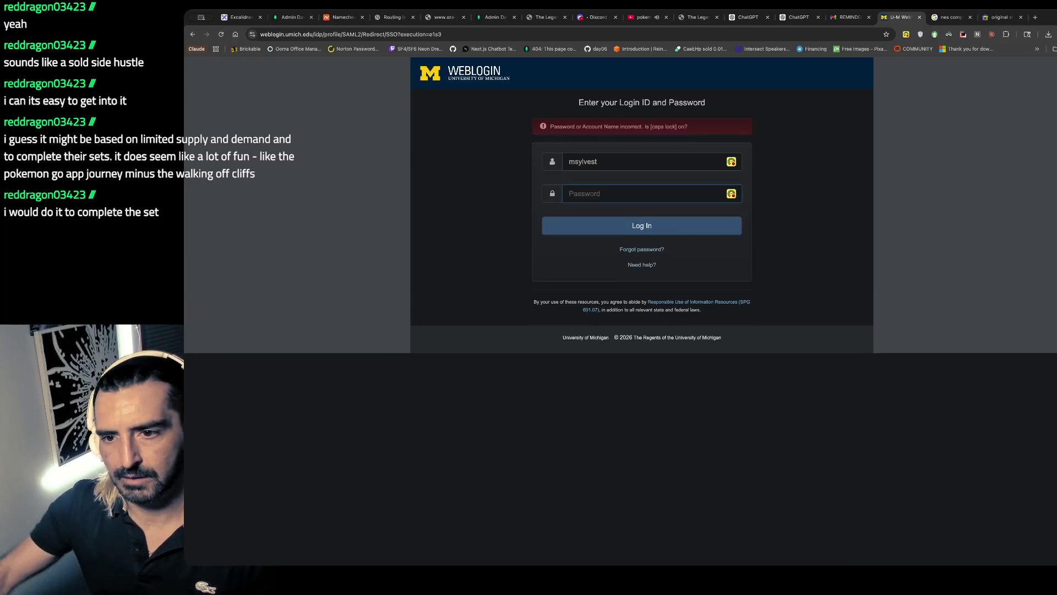
{"action": "left_click", "coordinate": [638, 251]}
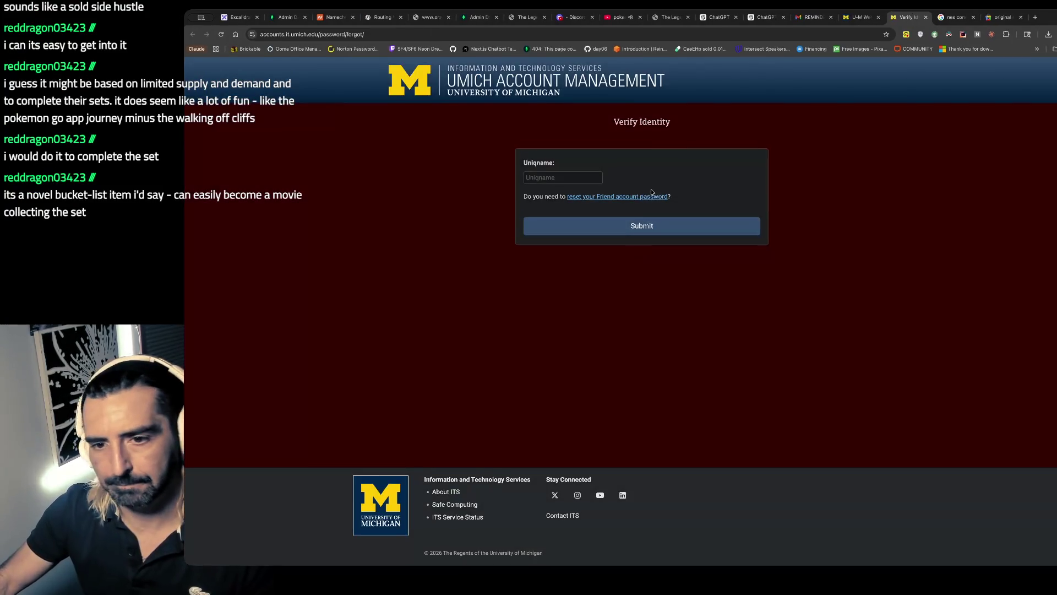
- Submit the uniqname for password reset, close the Verify Identity tab, and open a new tab
{"action": "left_click", "coordinate": [575, 175]}
{"action": "type", "text": "msylvest"}
{"action": "left_click", "coordinate": [596, 220]}
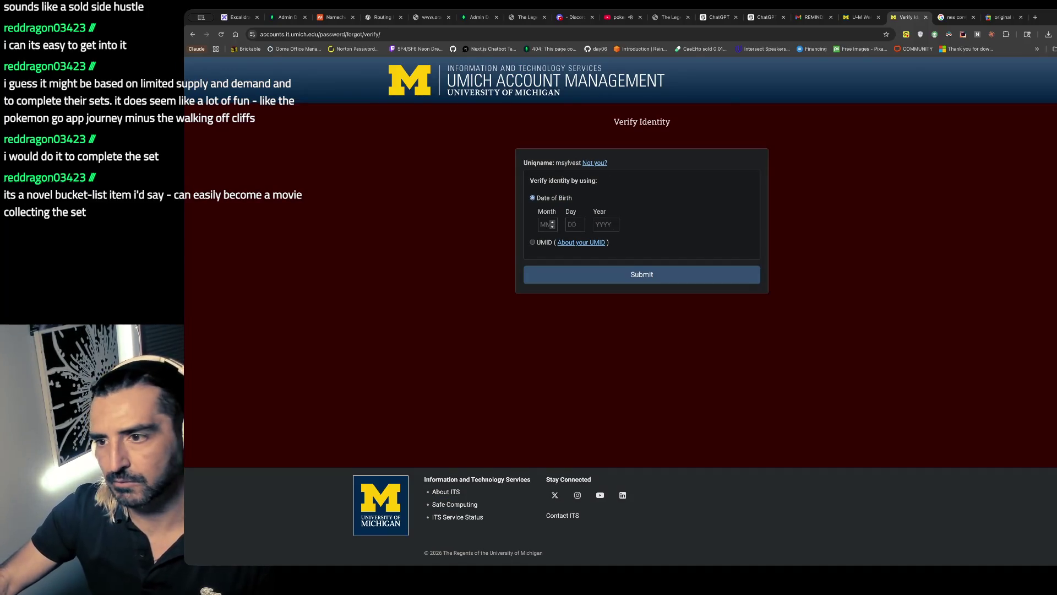
{"action": "key", "text": "ctrl+w"}
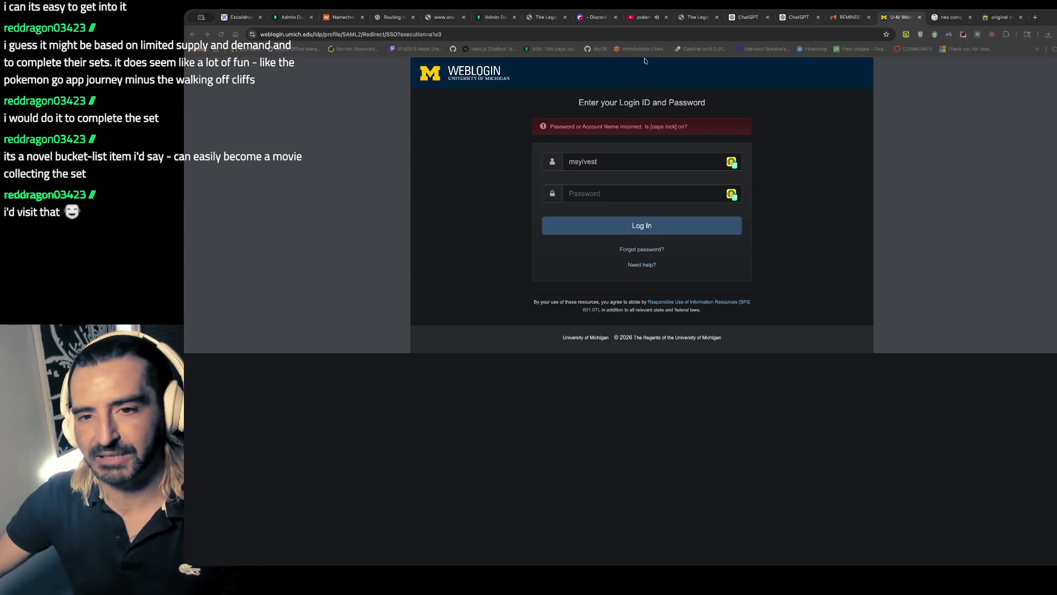
{"action": "key", "text": "ctrl+t"}
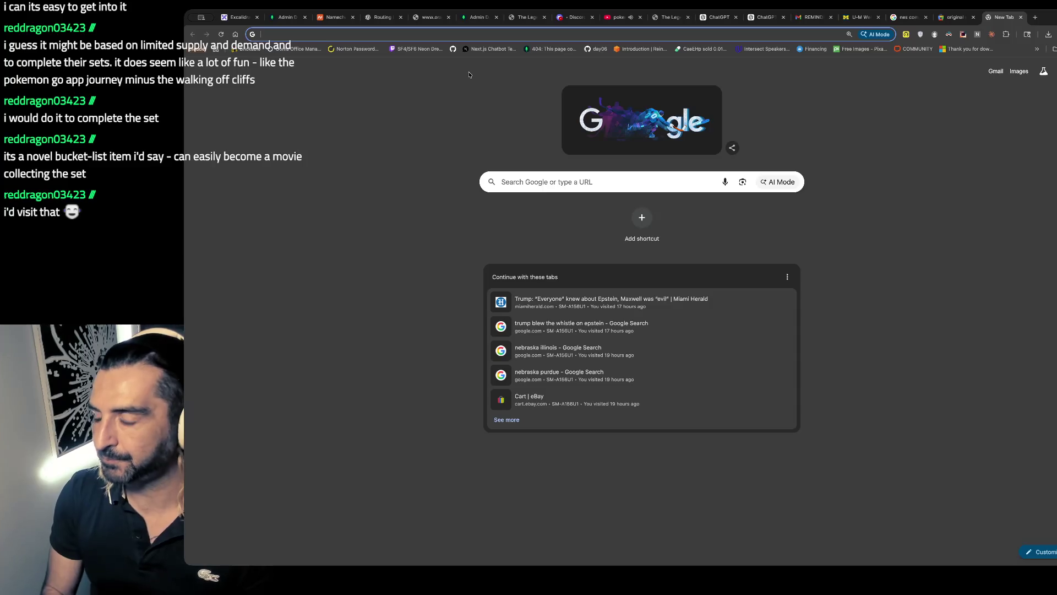
- Search Google for 'gamezilla kankakeee' and open the Gamezilla store's photo gallery
{"action": "type", "text": "gamezilla"}
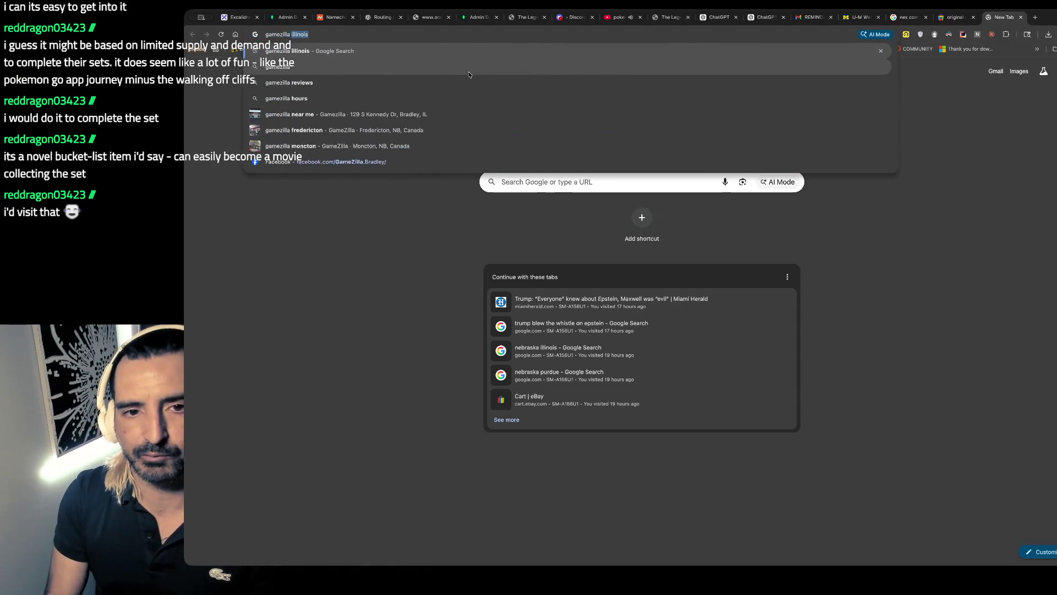
{"action": "type", "text": " kanka"}
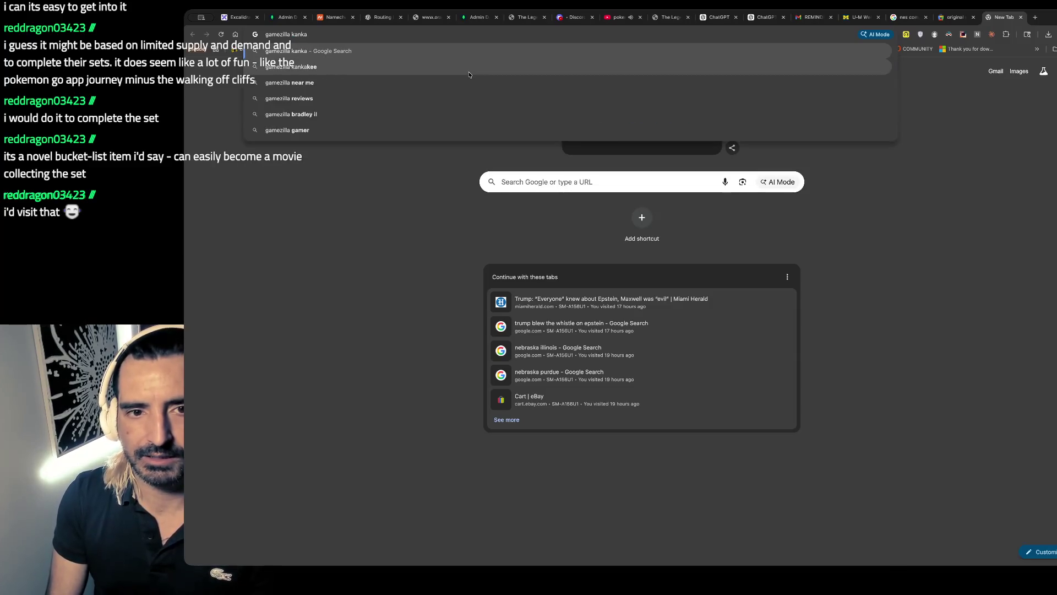
{"action": "type", "text": "keee"}
{"action": "key", "text": "Return"}
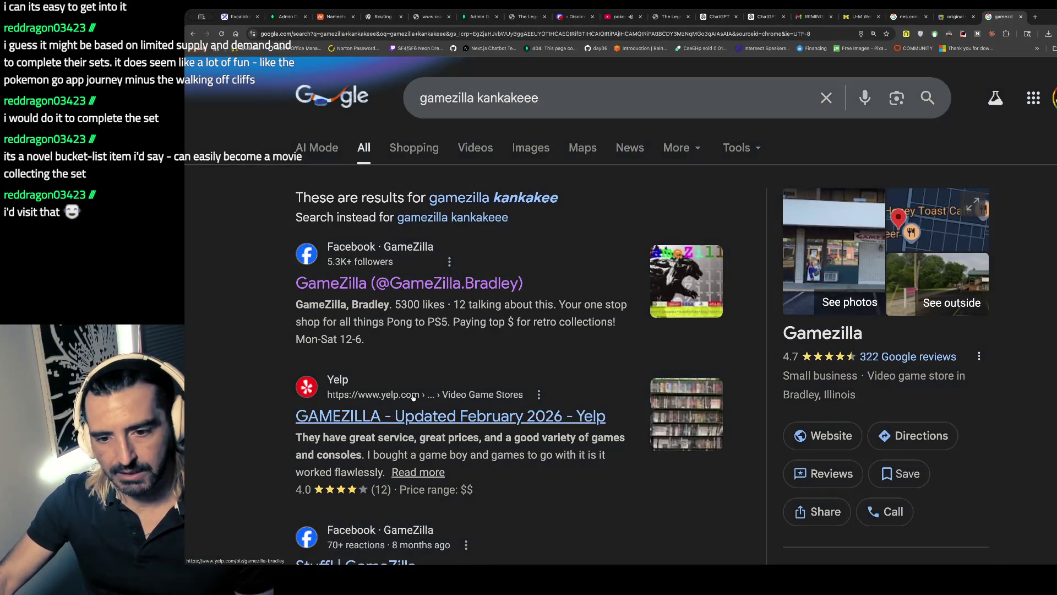
{"action": "left_click", "coordinate": [792, 269]}
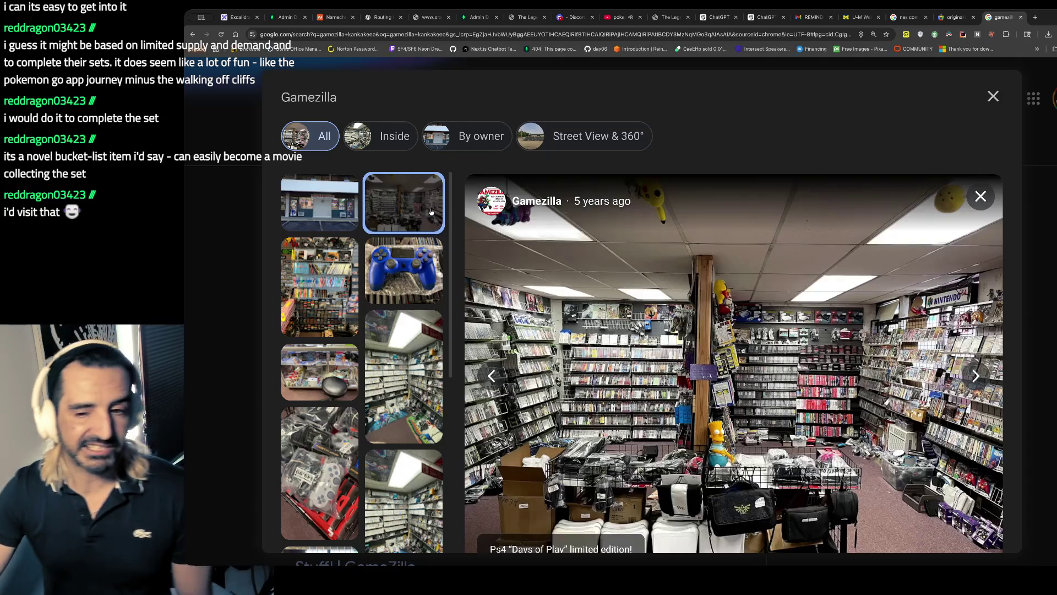
- View Gamezilla photos of the store interior, the game shelves, and a tall corner shot
{"action": "left_click", "coordinate": [431, 212]}
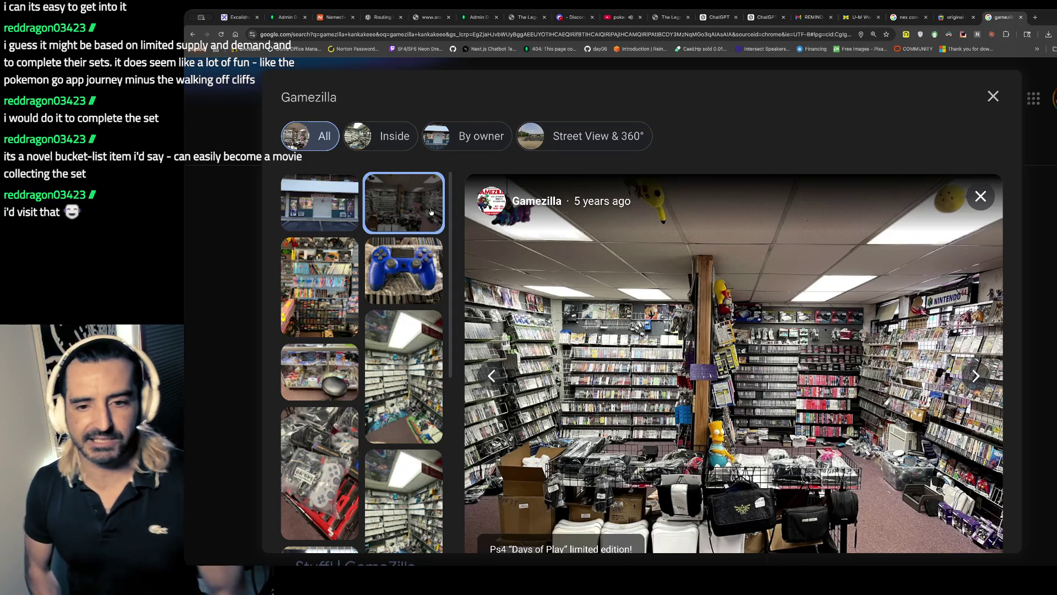
{"action": "left_click", "coordinate": [353, 254]}
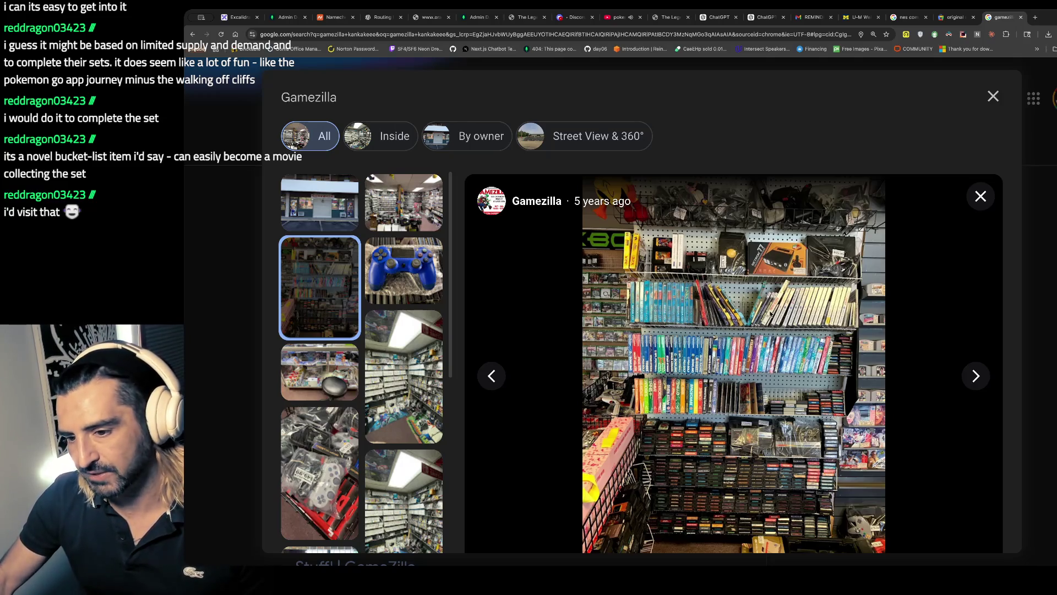
{"action": "left_click", "coordinate": [415, 439]}
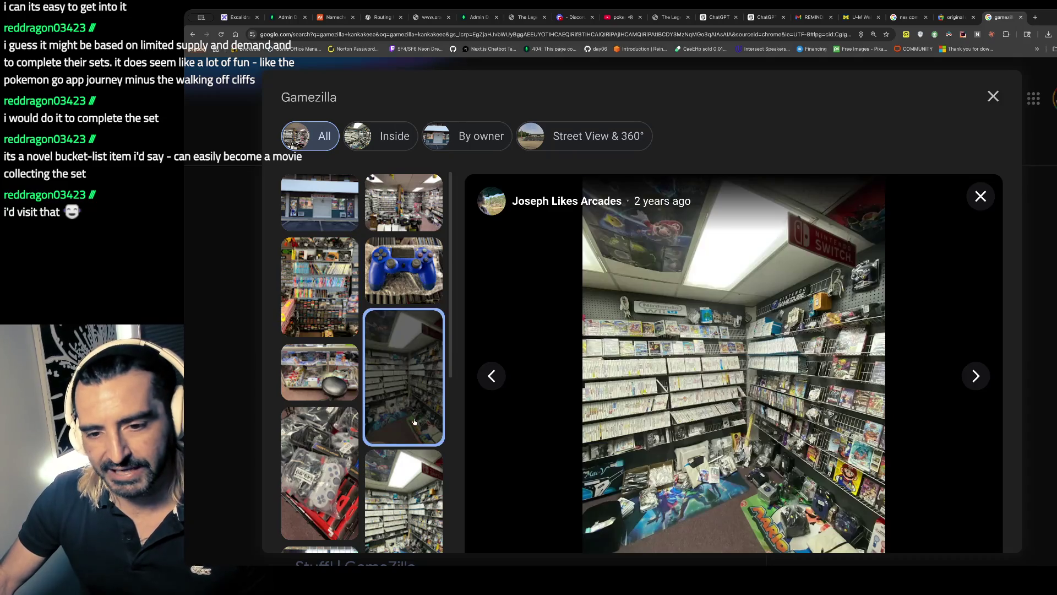
{"action": "scroll", "coordinate": [426, 451], "scroll_direction": "down", "scroll_amount": 5}
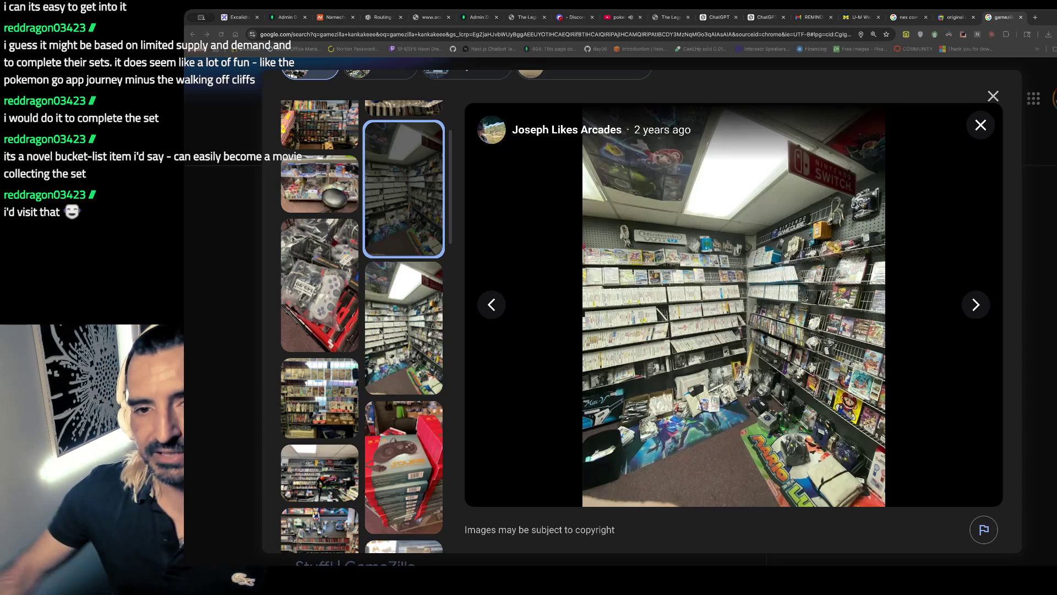
- In a new tab, search 'turbografx 16' and browse its Google Shopping results
{"action": "key", "text": "ctrl+t"}
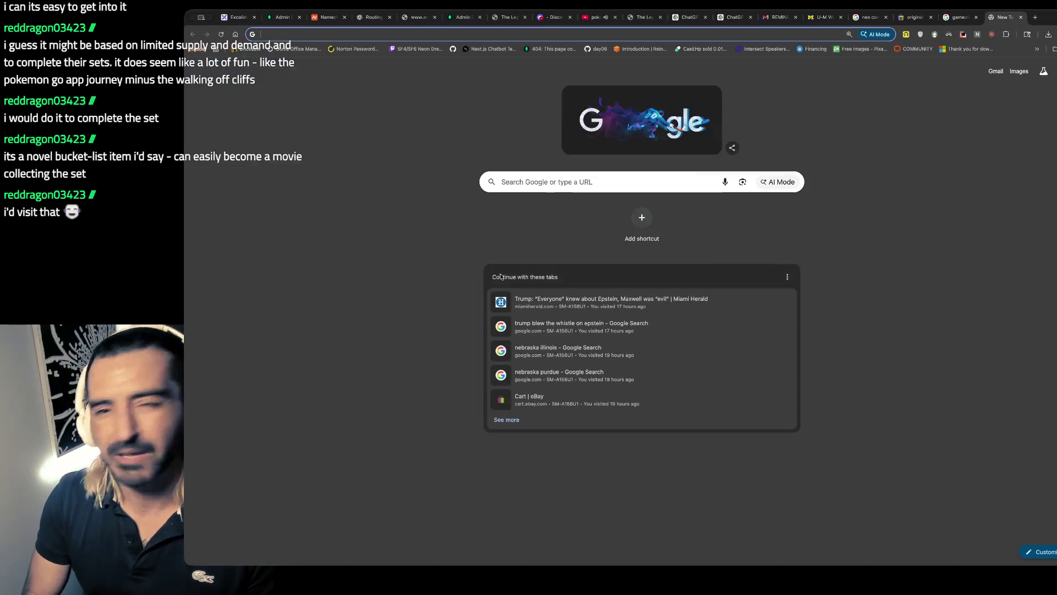
{"action": "type", "text": "turbografx 16"}
{"action": "key", "text": "Return"}
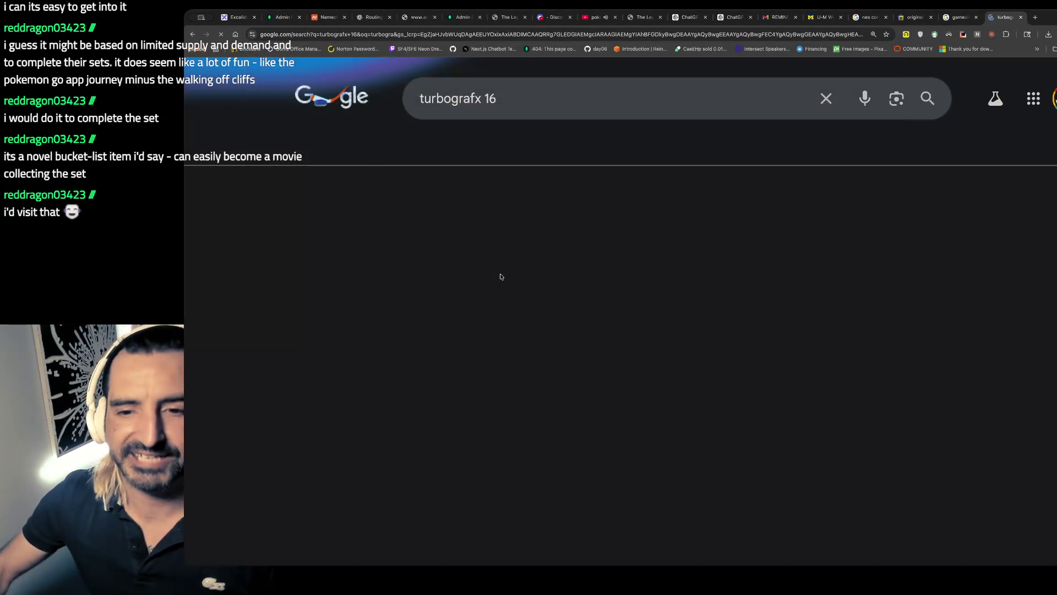
{"action": "left_click", "coordinate": [414, 148]}
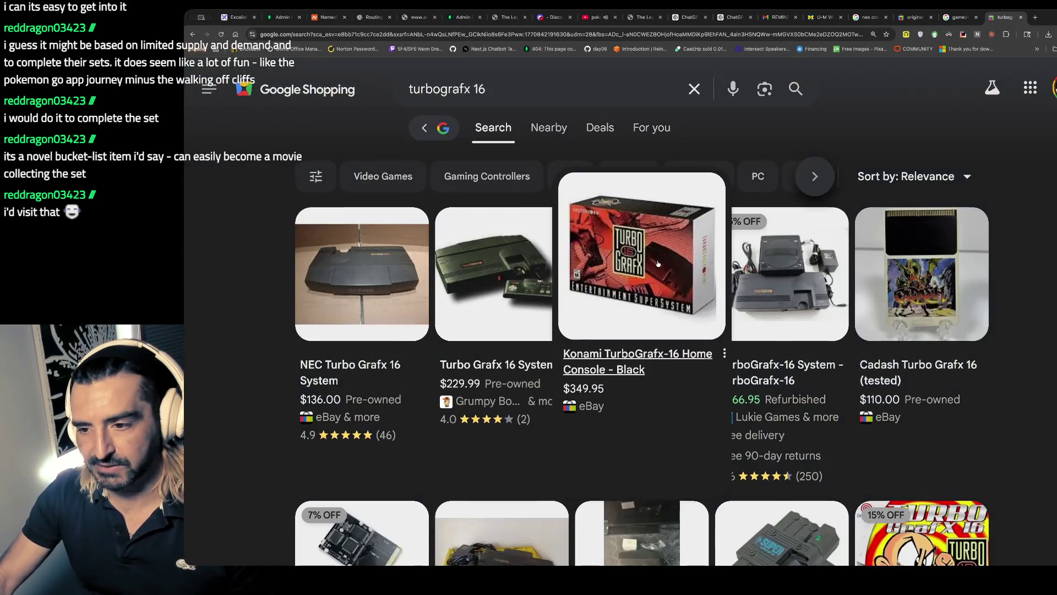
{"action": "scroll", "coordinate": [657, 263], "scroll_direction": "down", "scroll_amount": 1}
{"action": "scroll", "coordinate": [658, 263], "scroll_direction": "down", "scroll_amount": 5}
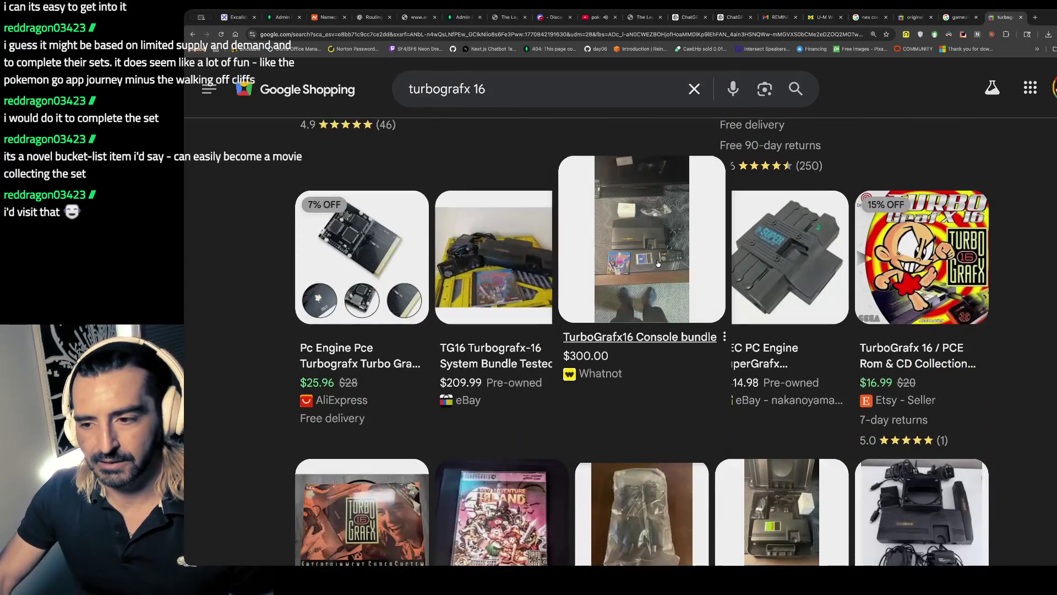
{"action": "scroll", "coordinate": [735, 273], "scroll_direction": "down", "scroll_amount": 3}
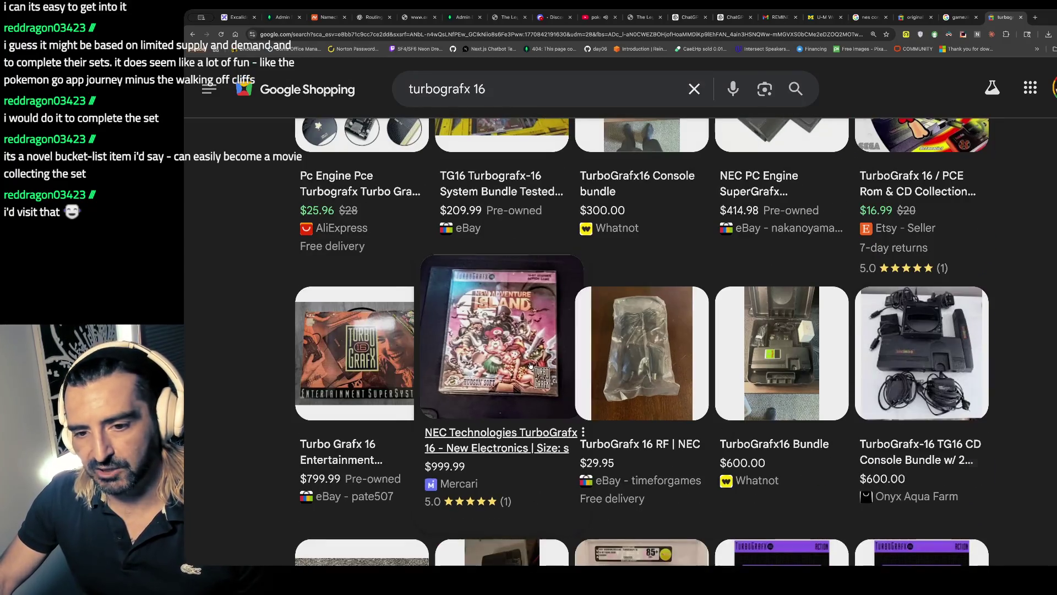
- Check the NEC TurboGrafx 16 and Deep Blue listing details, then close the shopping tab
{"action": "left_click", "coordinate": [530, 365]}
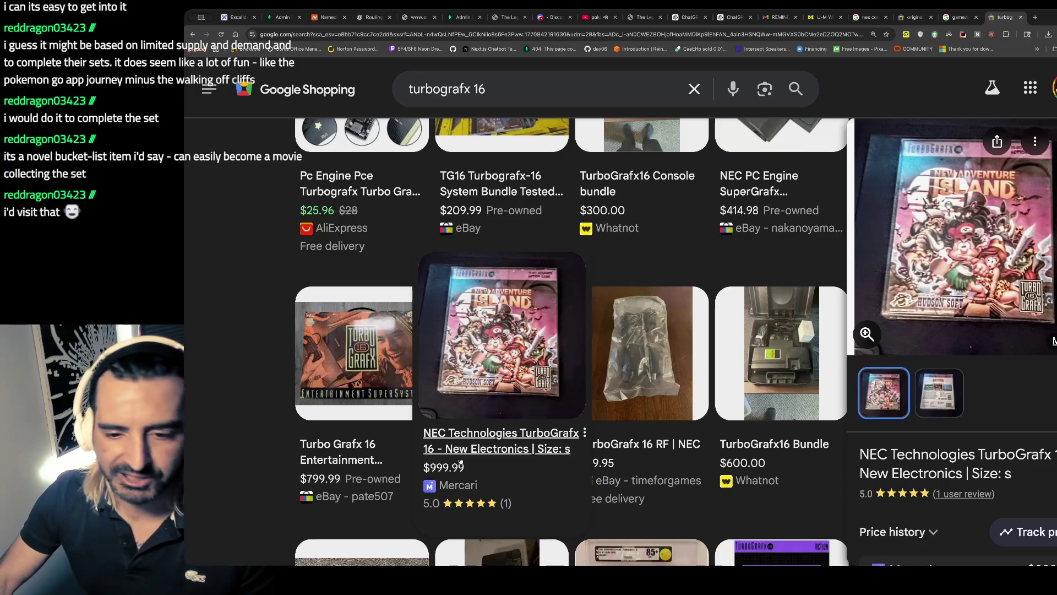
{"action": "scroll", "coordinate": [495, 457], "scroll_direction": "down", "scroll_amount": 5}
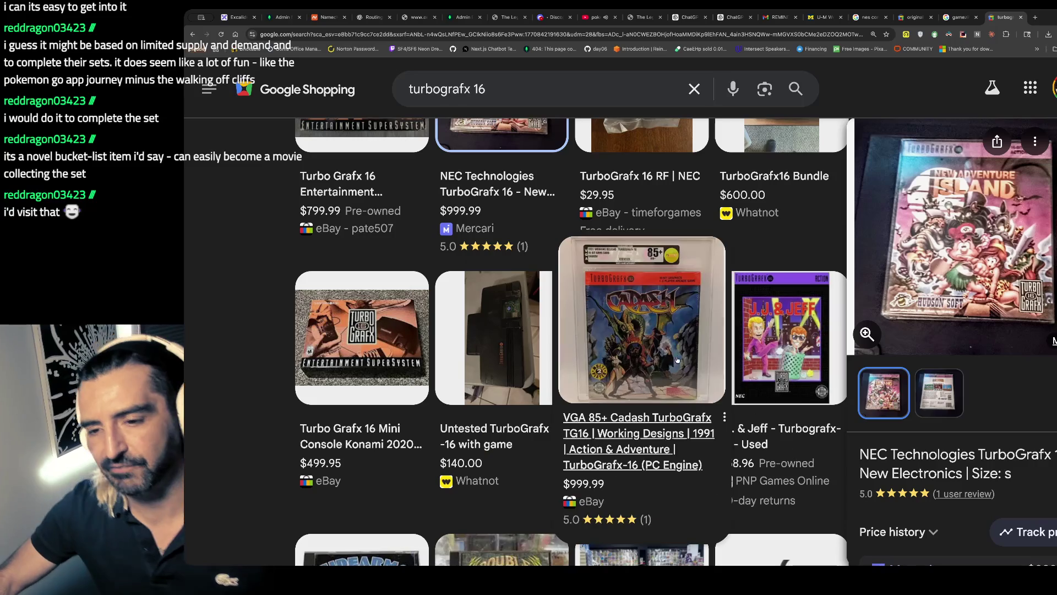
{"action": "scroll", "coordinate": [761, 346], "scroll_direction": "down", "scroll_amount": 6}
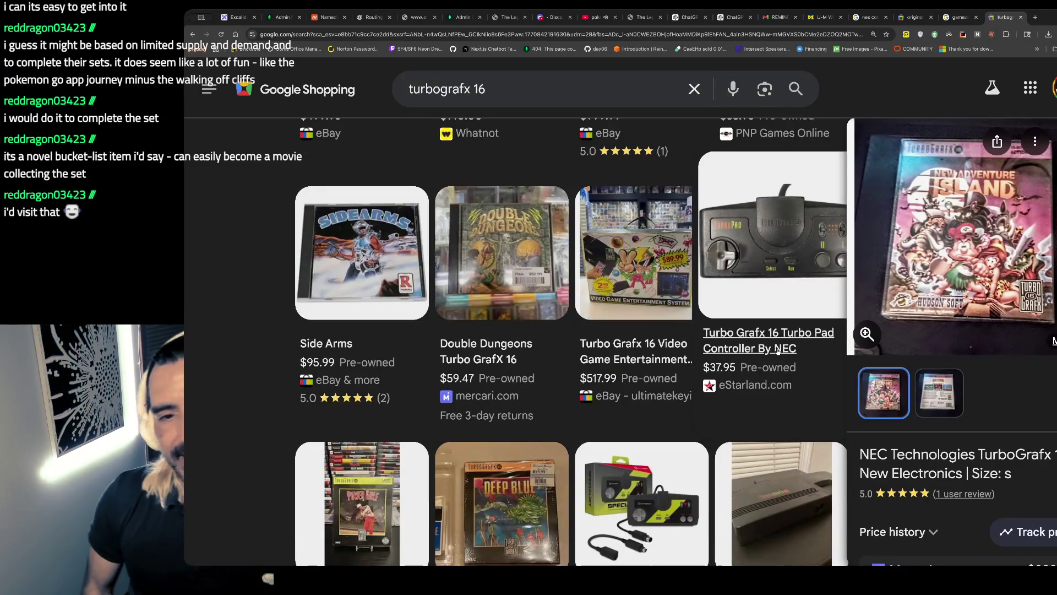
{"action": "scroll", "coordinate": [777, 351], "scroll_direction": "down", "scroll_amount": 3}
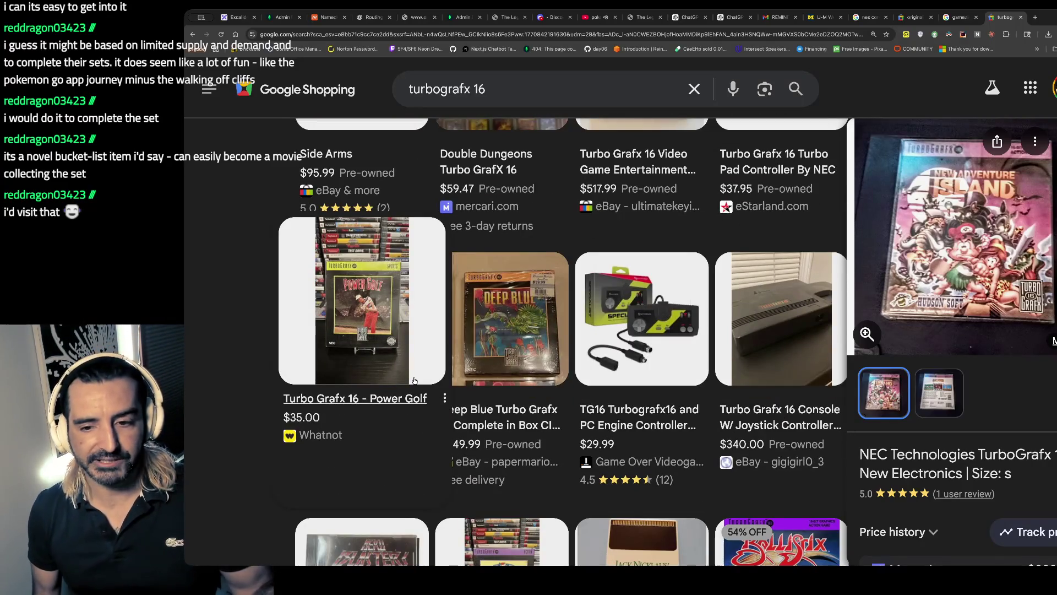
{"action": "left_click", "coordinate": [567, 359]}
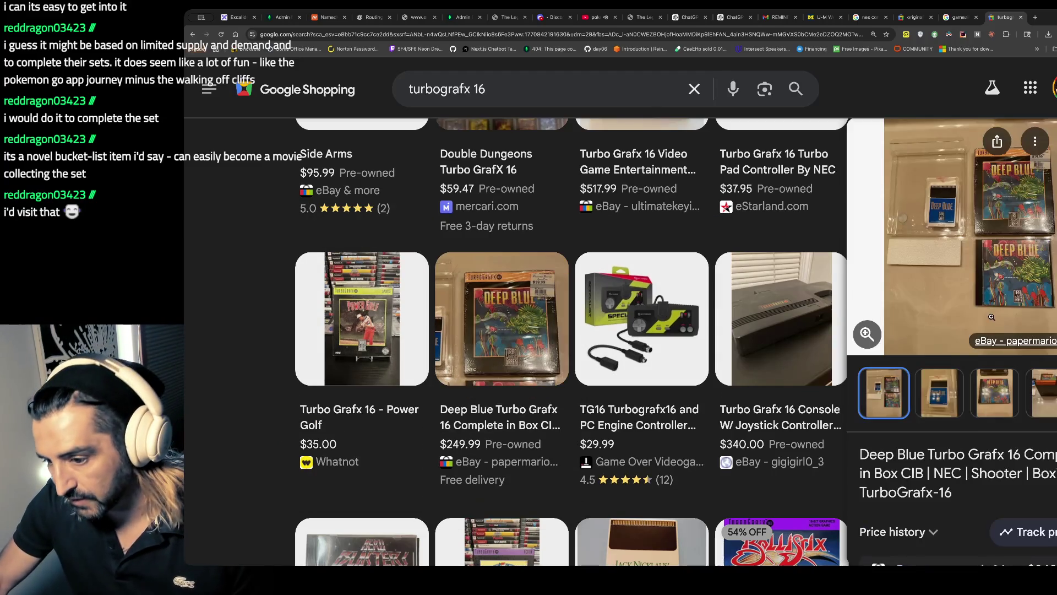
{"action": "left_click_drag", "start_coordinate": [927, 435], "coordinate": [936, 513]}
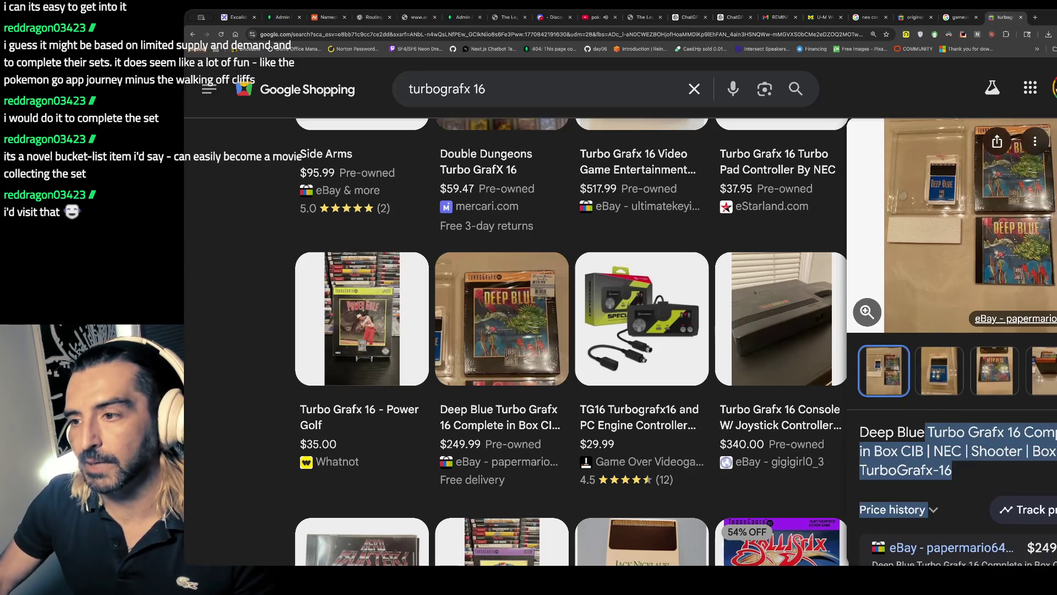
{"action": "left_click", "coordinate": [1021, 18]}
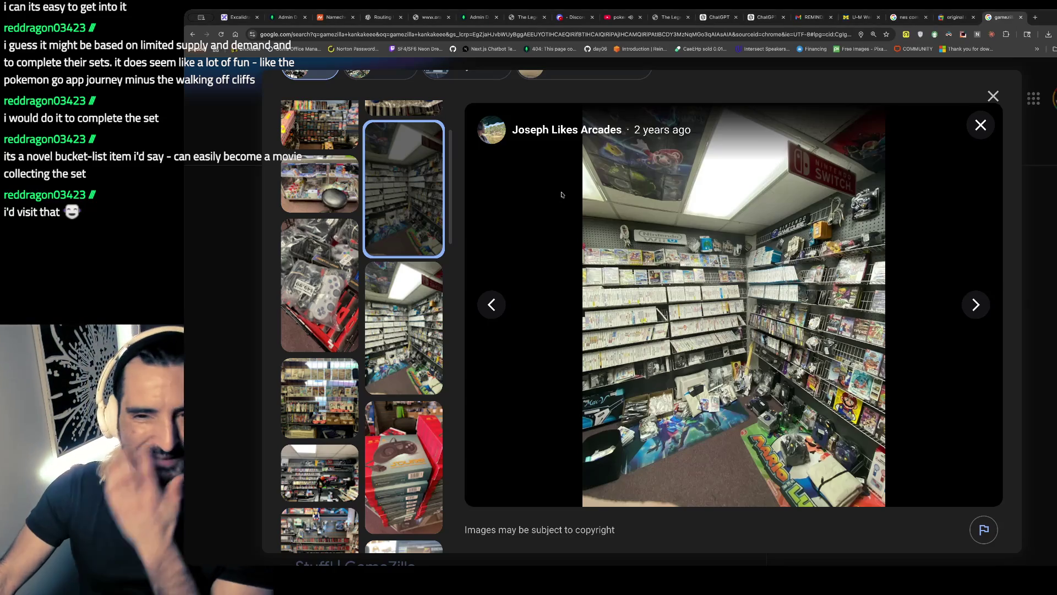
- Go to eBay via the address bar
{"action": "key", "text": "ctrl+l"}
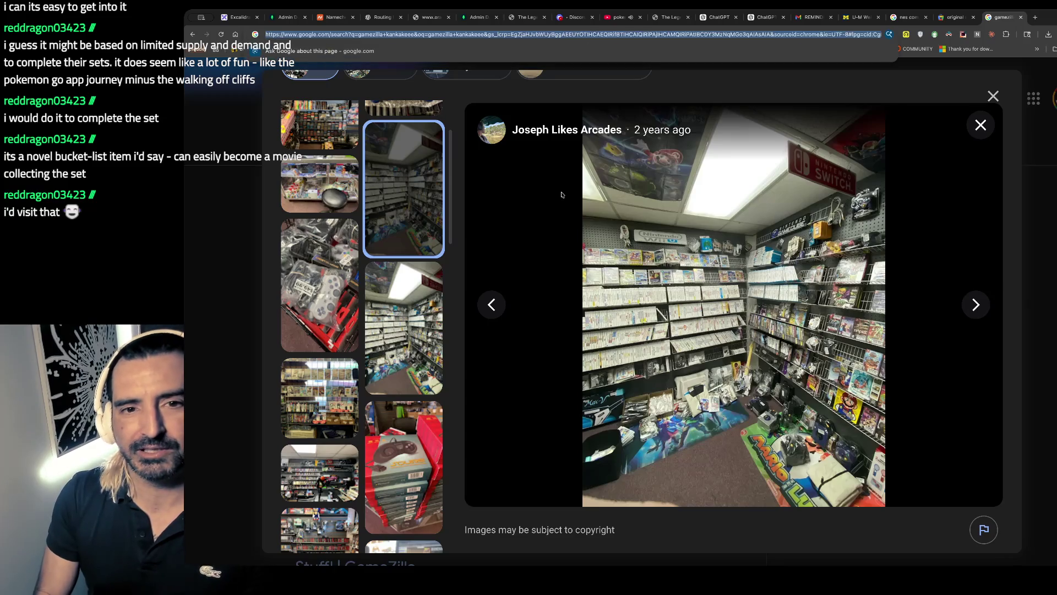
{"action": "type", "text": "xmen"}
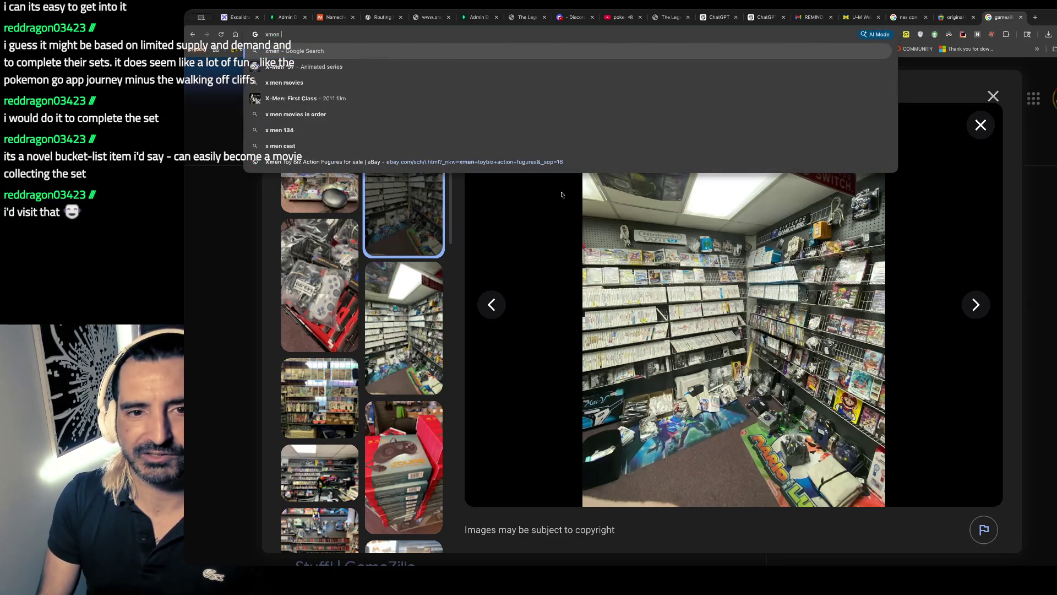
{"action": "key", "text": "ctrl+a"}
{"action": "type", "text": "ebay"}
{"action": "key", "text": "Return"}
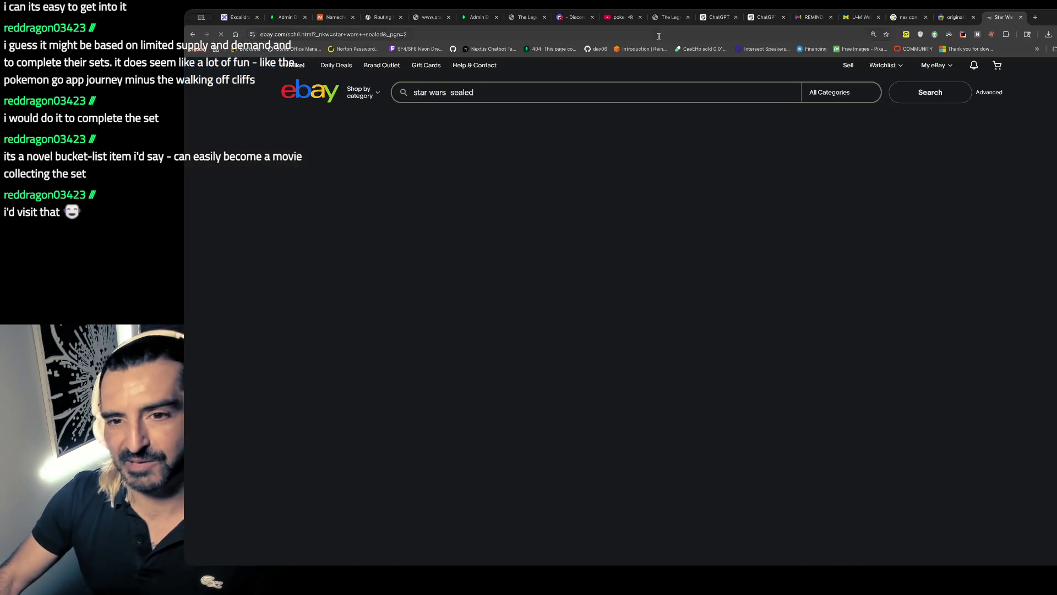
- Replace the old star wars sealed search with 'xmen cards 90s' and scroll the 160 results
{"action": "triple_click", "coordinate": [504, 95]}
{"action": "key", "text": "BackSpace"}
{"action": "type", "text": "xmen cards 9"}
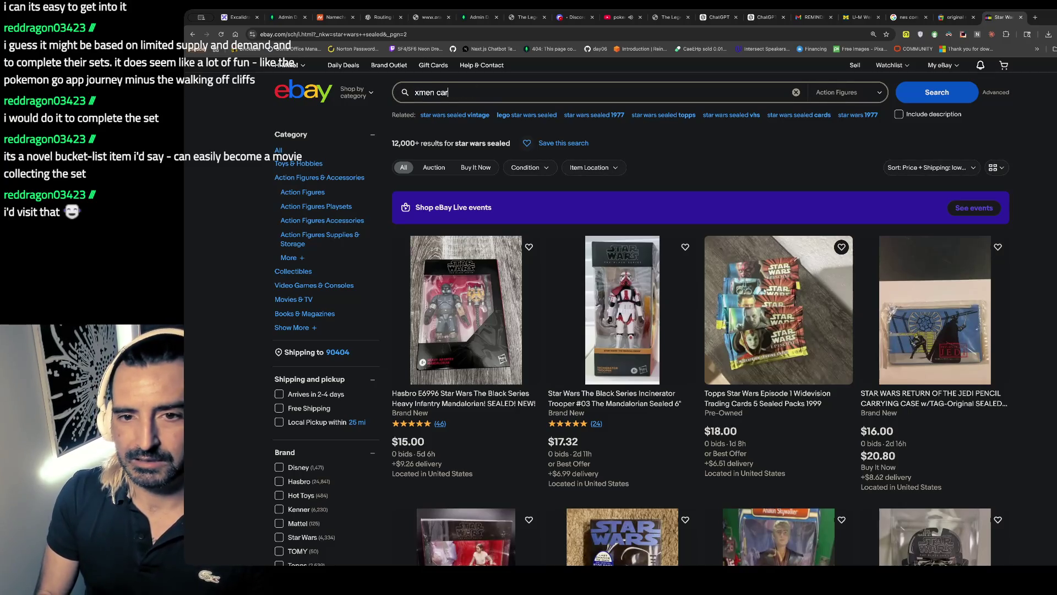
{"action": "type", "text": "0s"}
{"action": "key", "text": "Return"}
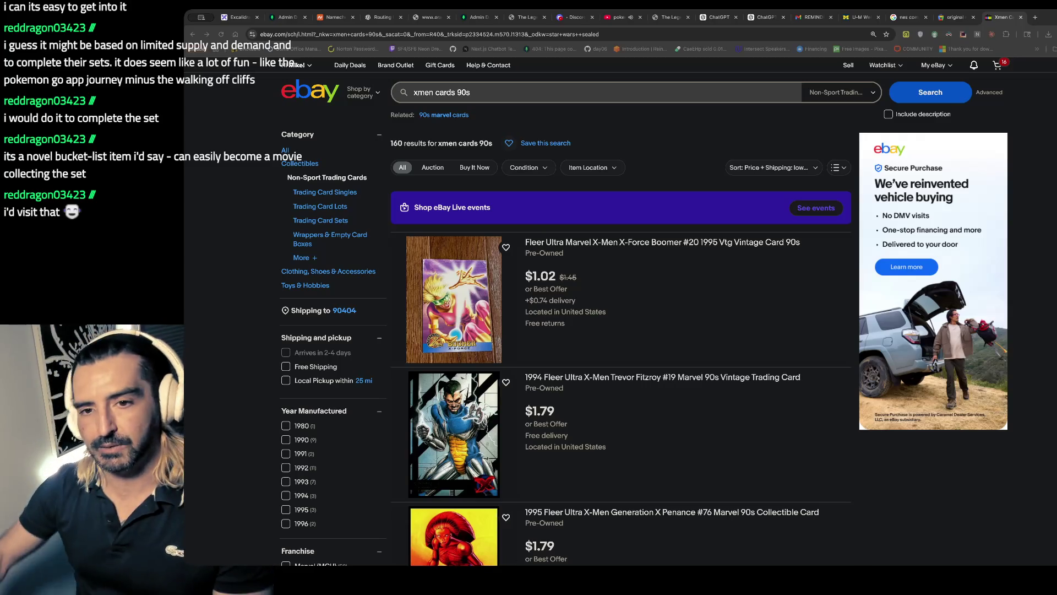
{"action": "scroll", "coordinate": [558, 374], "scroll_direction": "down", "scroll_amount": 8}
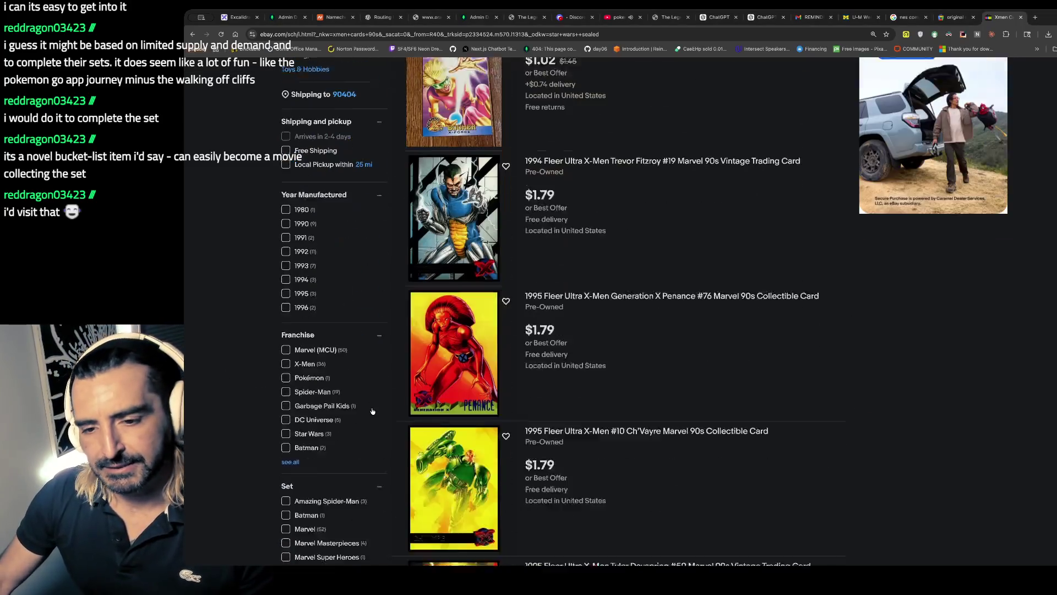
{"action": "scroll", "coordinate": [559, 375], "scroll_direction": "down", "scroll_amount": 5}
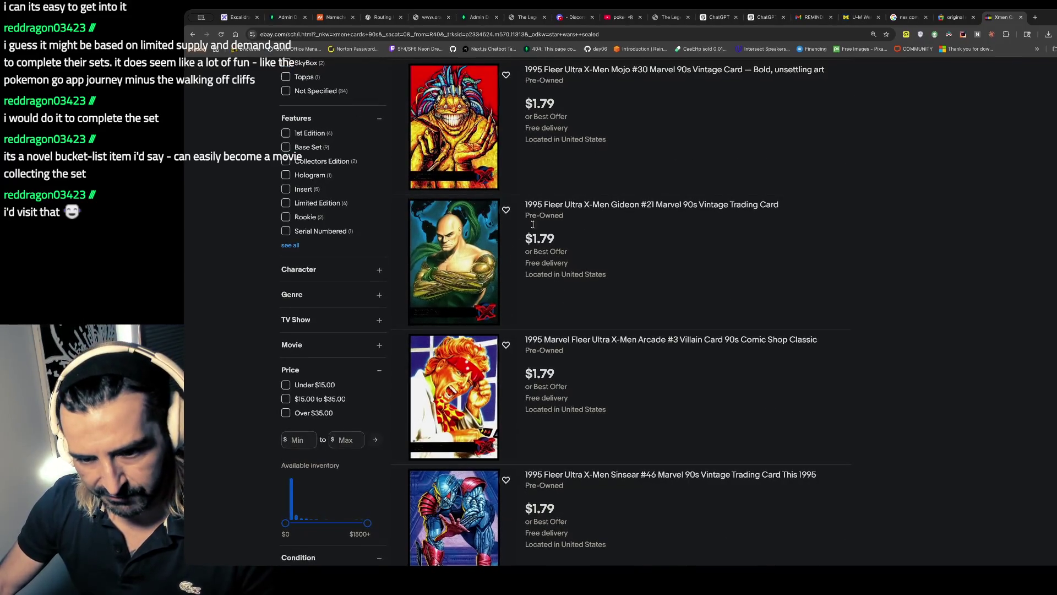
{"action": "scroll", "coordinate": [533, 224], "scroll_direction": "up", "scroll_amount": 13}
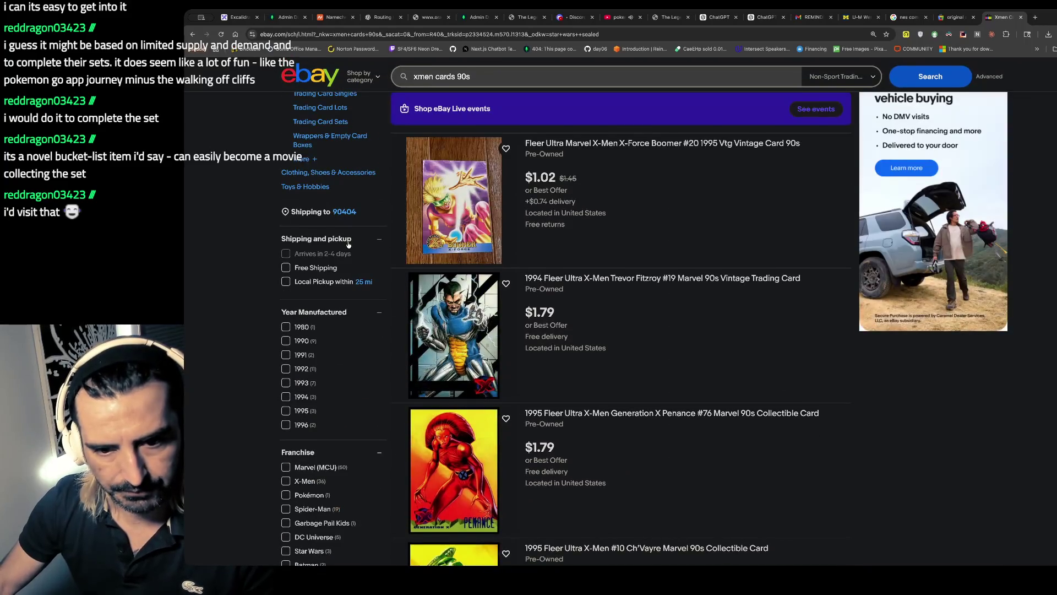
{"action": "scroll", "coordinate": [418, 264], "scroll_direction": "up", "scroll_amount": 2}
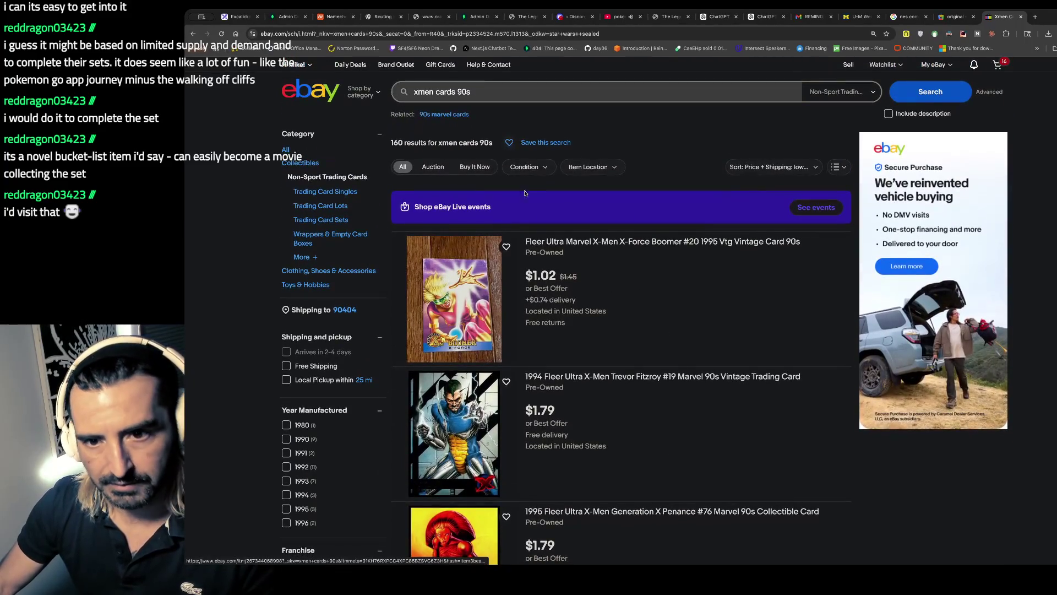
{"action": "left_click", "coordinate": [414, 92]}
- Refine the eBay search to 'topps xmen cards 90s sealed'
{"action": "type", "text": "top"}
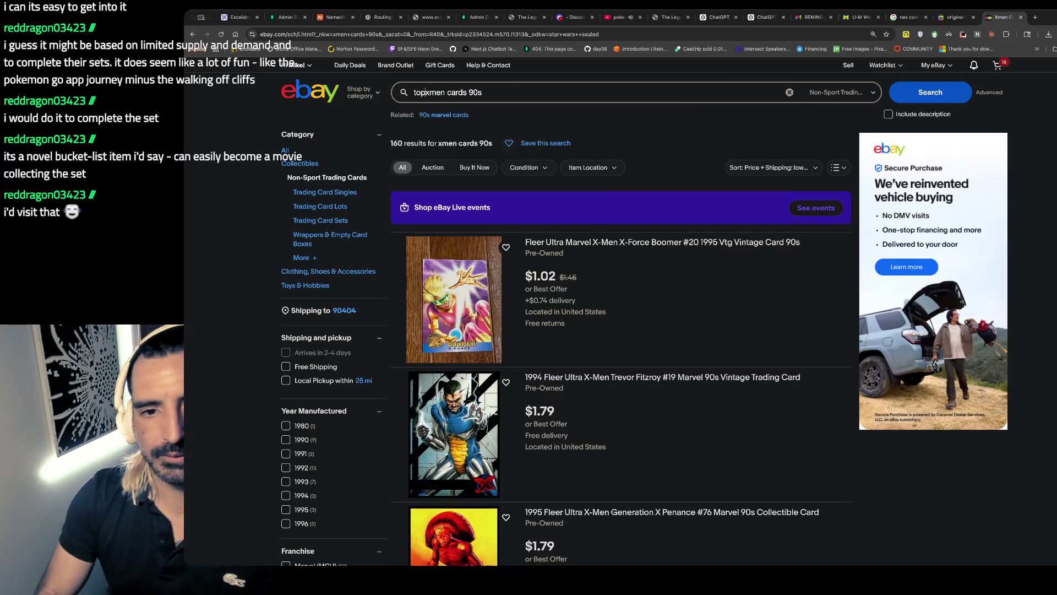
{"action": "type", "text": "ps"}
{"action": "key", "text": "Return"}
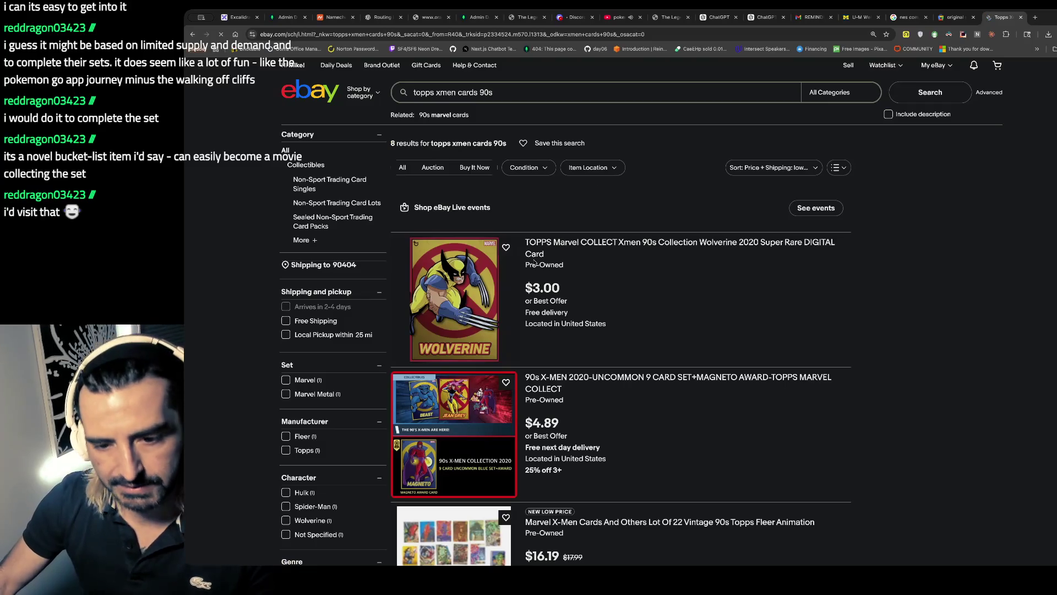
{"action": "left_click", "coordinate": [525, 95]}
{"action": "type", "text": "sealed"}
{"action": "key", "text": "Return"}
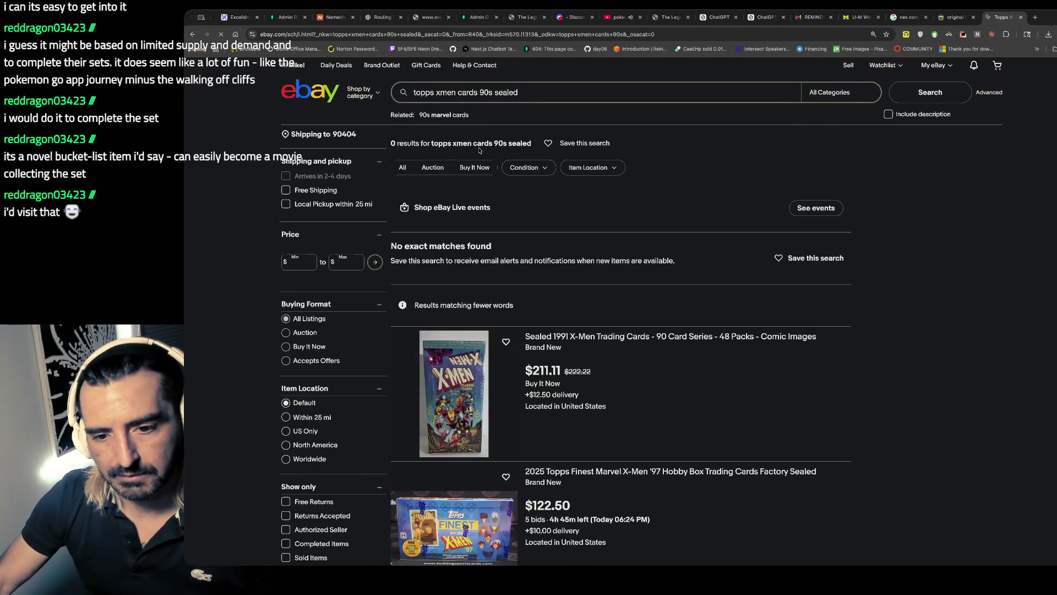
{"action": "scroll", "coordinate": [479, 220], "scroll_direction": "down", "scroll_amount": 2}
- Inspect the sealed 1991 X-Men card box listing and its second photo, then return to results
{"action": "left_click", "coordinate": [458, 335]}
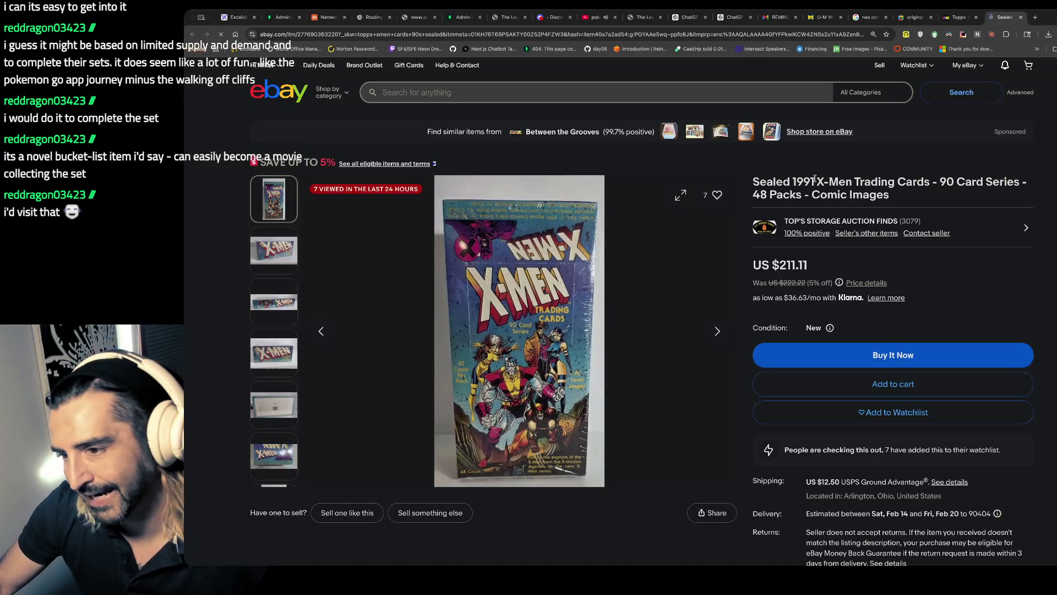
{"action": "left_click_drag", "start_coordinate": [815, 180], "coordinate": [912, 207]}
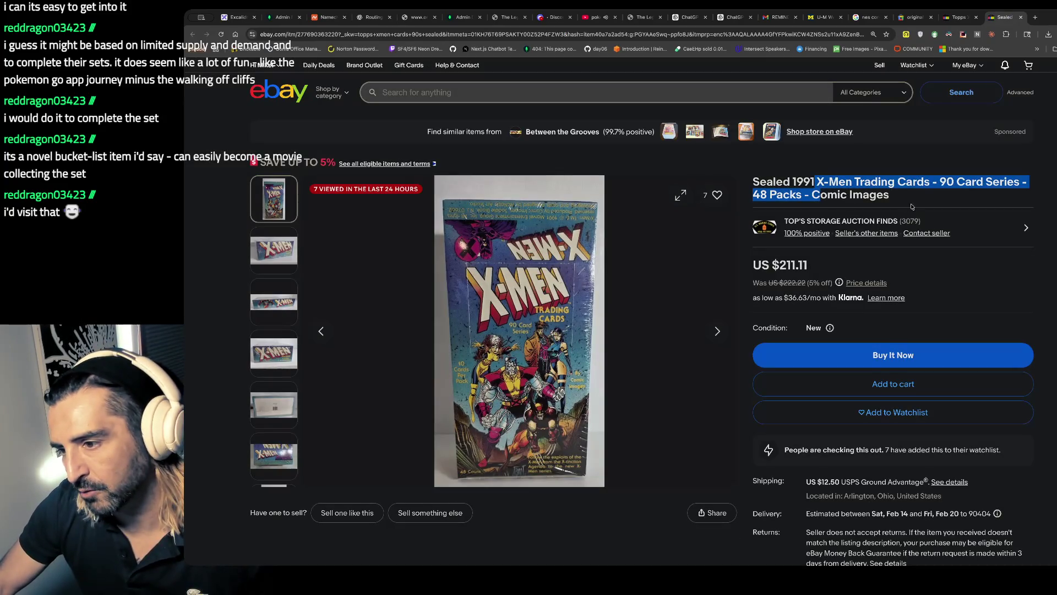
{"action": "left_click", "coordinate": [274, 250]}
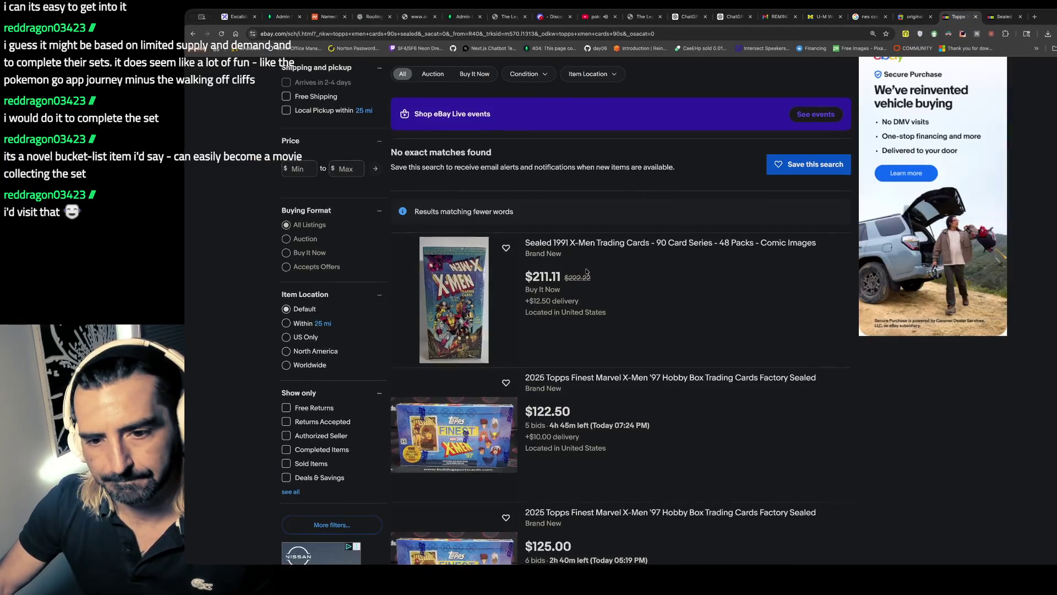
{"action": "left_click", "coordinate": [959, 17]}
- Open the $145 sealed 1993 Skybox X-Men Series 2 box listing and view its photos, then go to YouTube
{"action": "scroll", "coordinate": [591, 323], "scroll_direction": "down", "scroll_amount": 4}
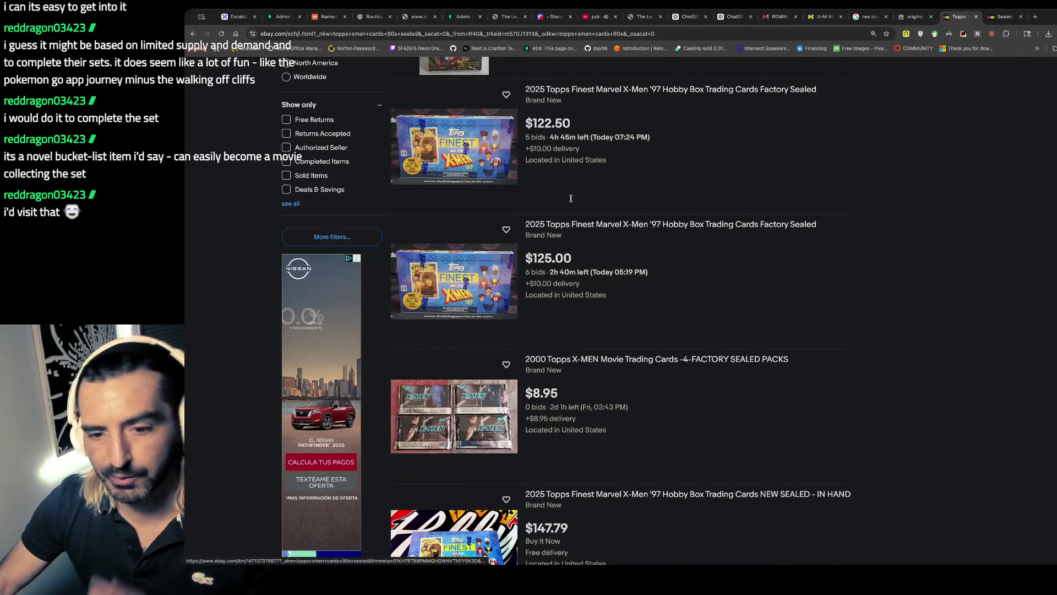
{"action": "scroll", "coordinate": [602, 200], "scroll_direction": "down", "scroll_amount": 4}
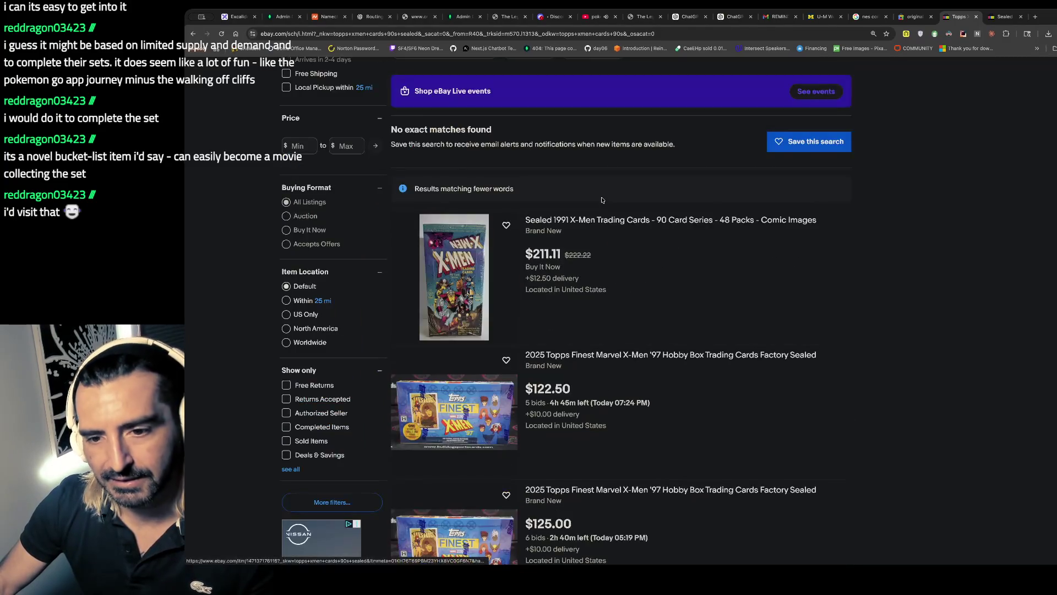
{"action": "scroll", "coordinate": [602, 201], "scroll_direction": "down", "scroll_amount": 8}
{"action": "scroll", "coordinate": [603, 201], "scroll_direction": "up", "scroll_amount": 4}
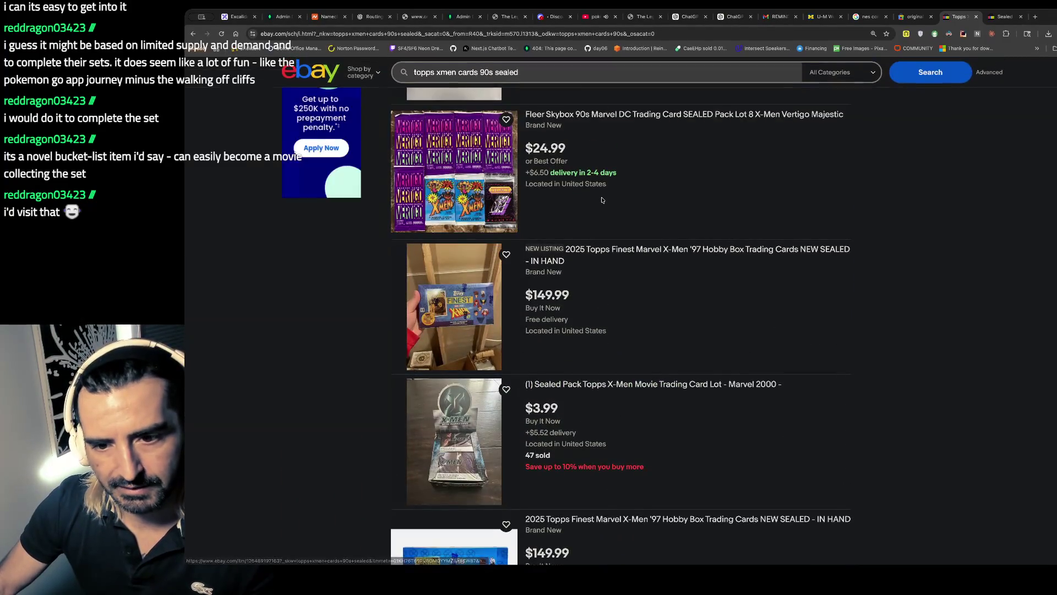
{"action": "scroll", "coordinate": [602, 200], "scroll_direction": "up", "scroll_amount": 2}
{"action": "left_click", "coordinate": [694, 159]}
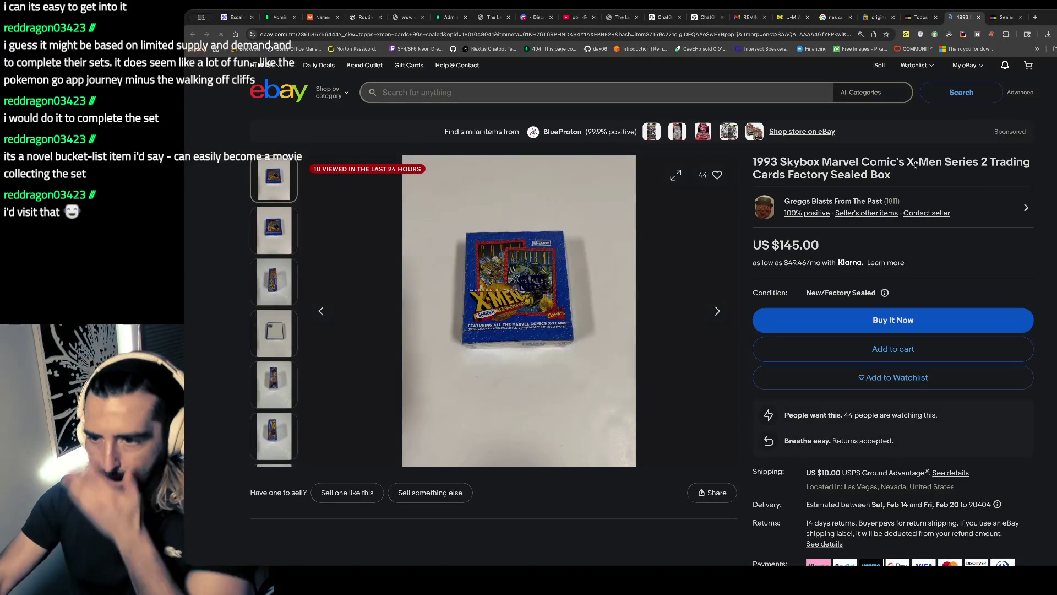
{"action": "left_click_drag", "start_coordinate": [894, 159], "coordinate": [883, 202]}
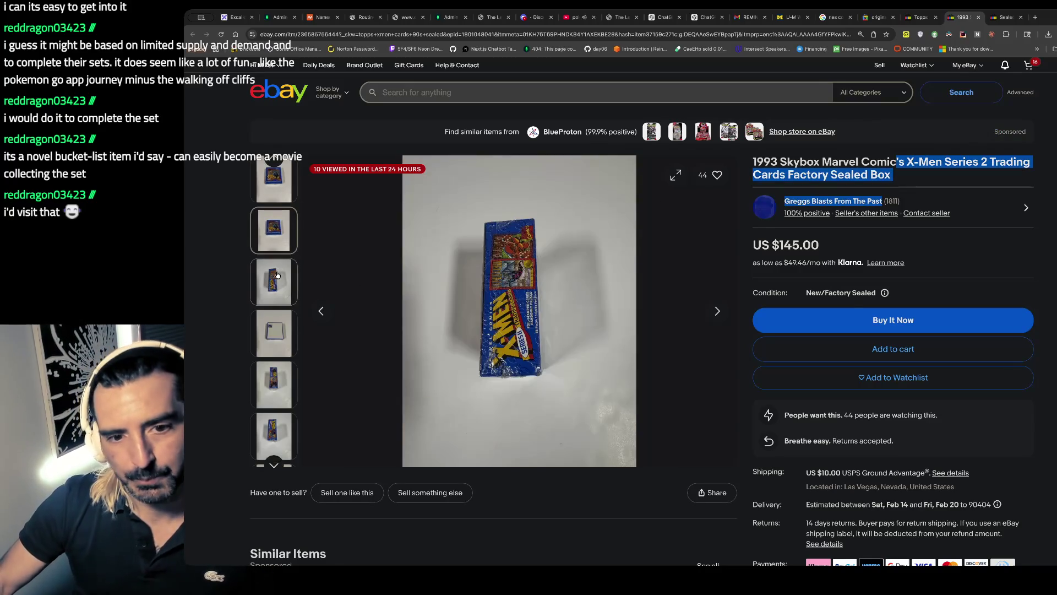
{"action": "left_click", "coordinate": [277, 275]}
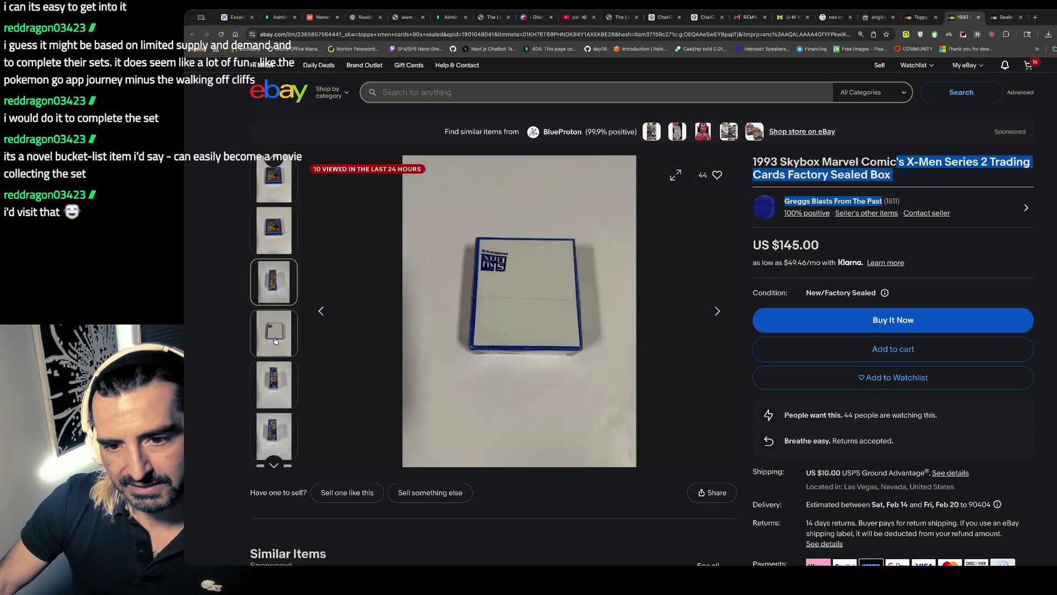
{"action": "scroll", "coordinate": [274, 387], "scroll_direction": "down", "scroll_amount": 1}
{"action": "left_click", "coordinate": [275, 387]}
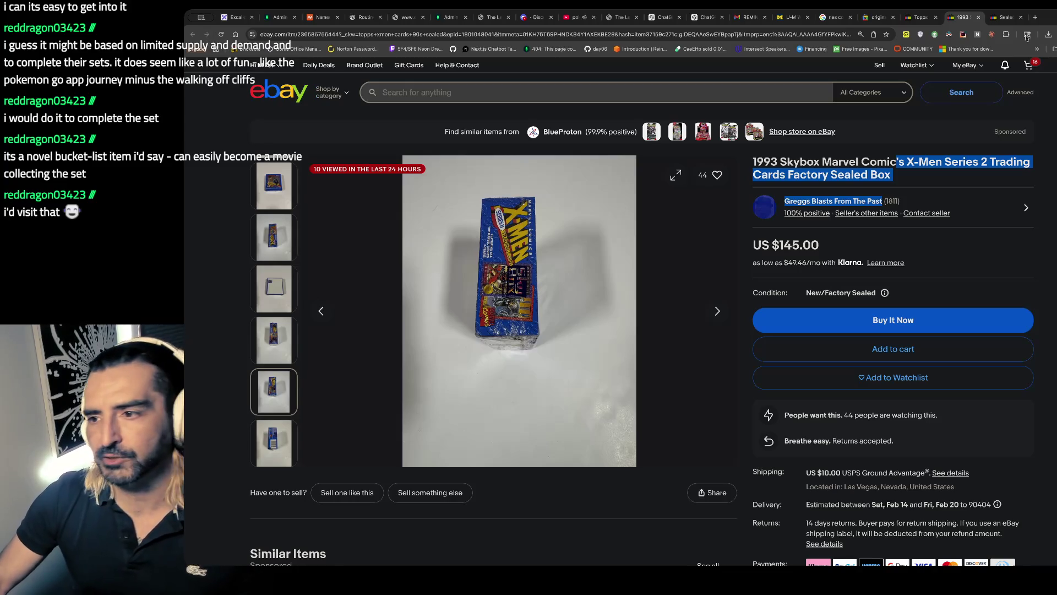
{"action": "left_click", "coordinate": [848, 34]}
{"action": "key", "text": "ctrl+v"}
- Load YouTube and enter 'froggy flips xmen cards' in its search box
{"action": "key", "text": "Return"}
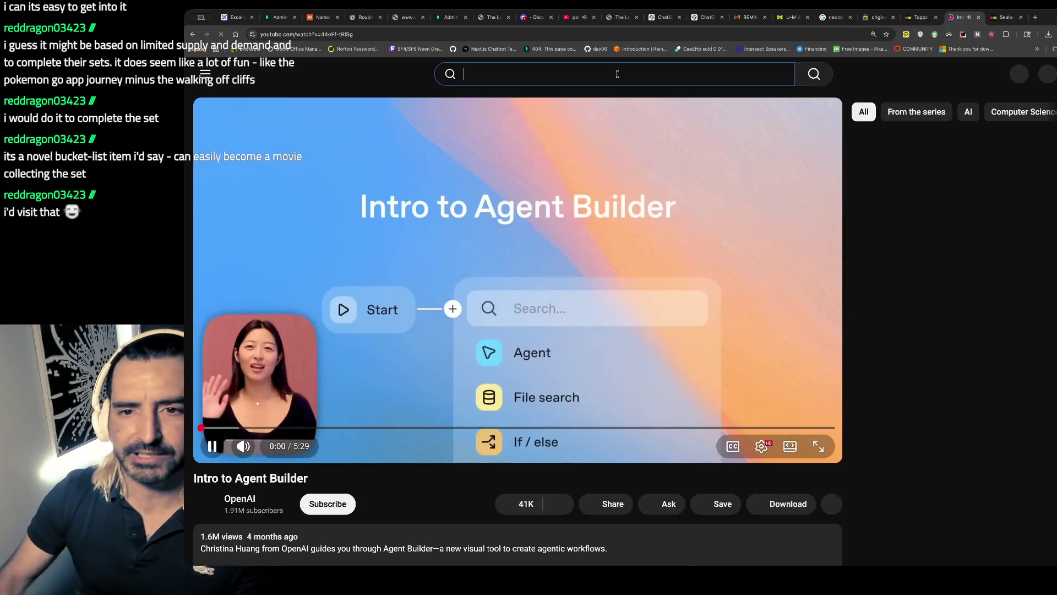
{"action": "left_click", "coordinate": [620, 71]}
{"action": "type", "text": "froggy flips xmen"}
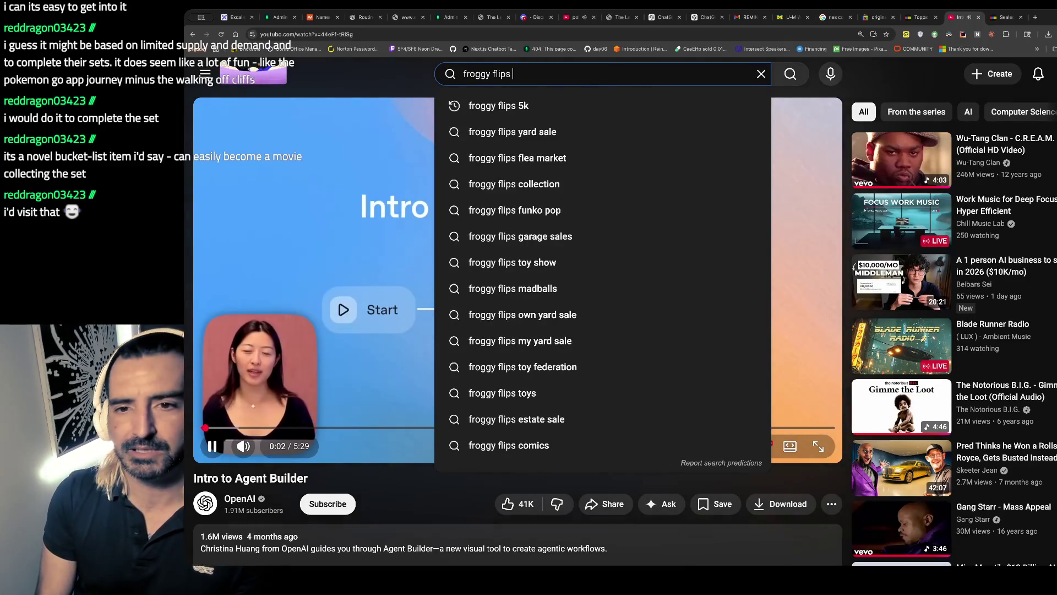
{"action": "type", "text": " cards"}
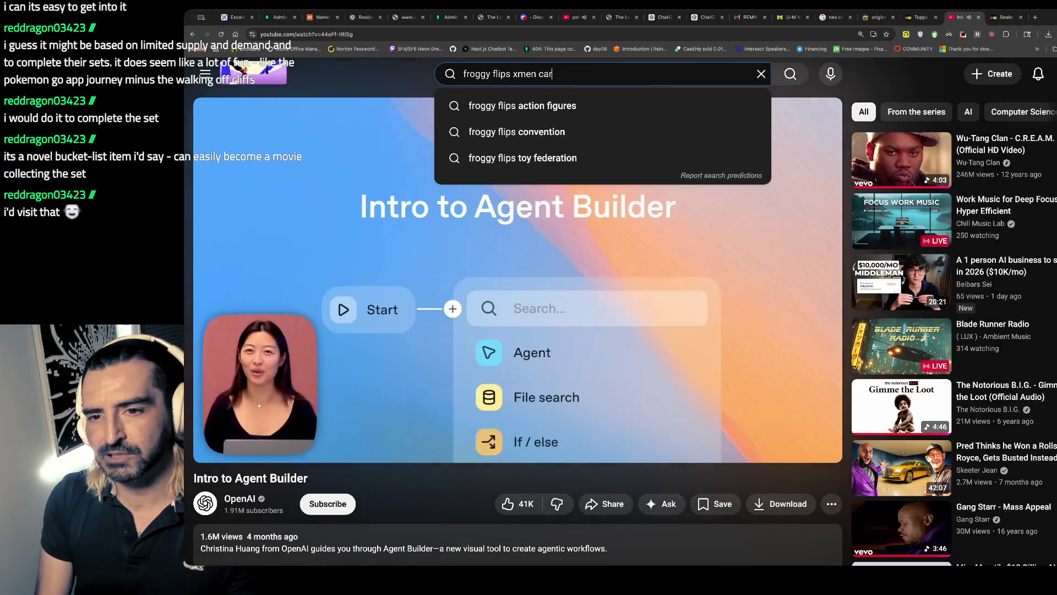